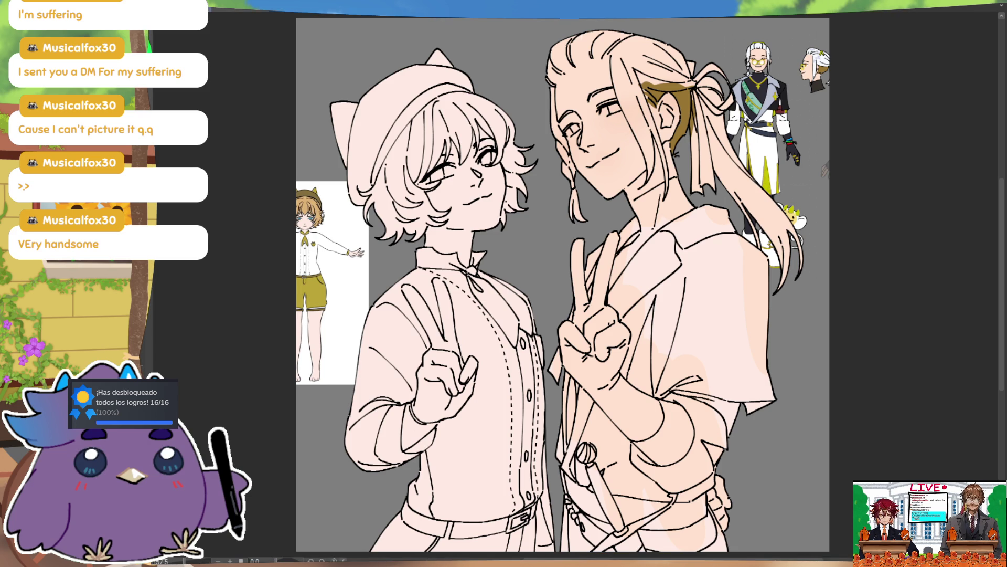
- Pick yellow-green C4C400 and paint the man's ponytail ribbon and braid tie with it
key(ctrl+shift+c)
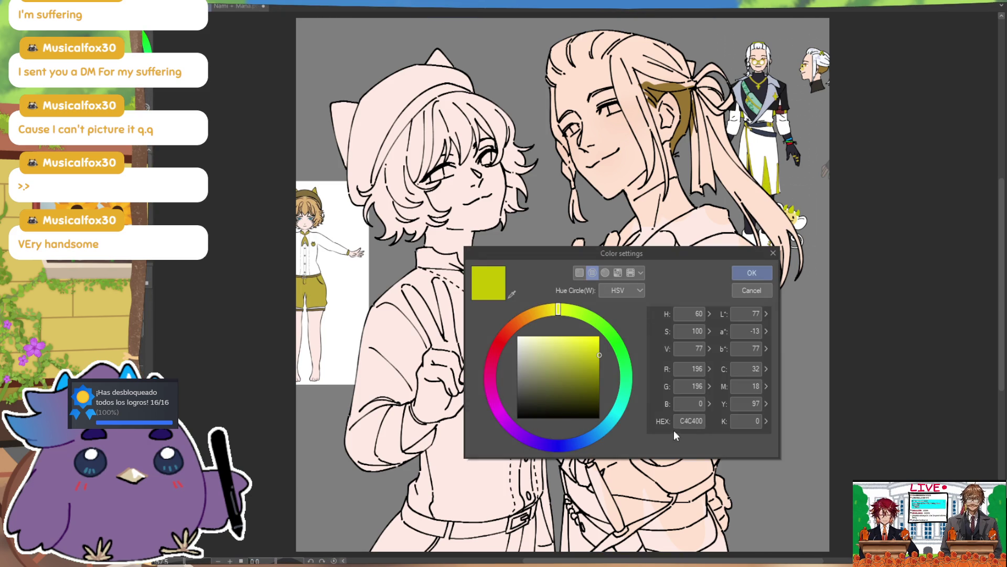
click(757, 275)
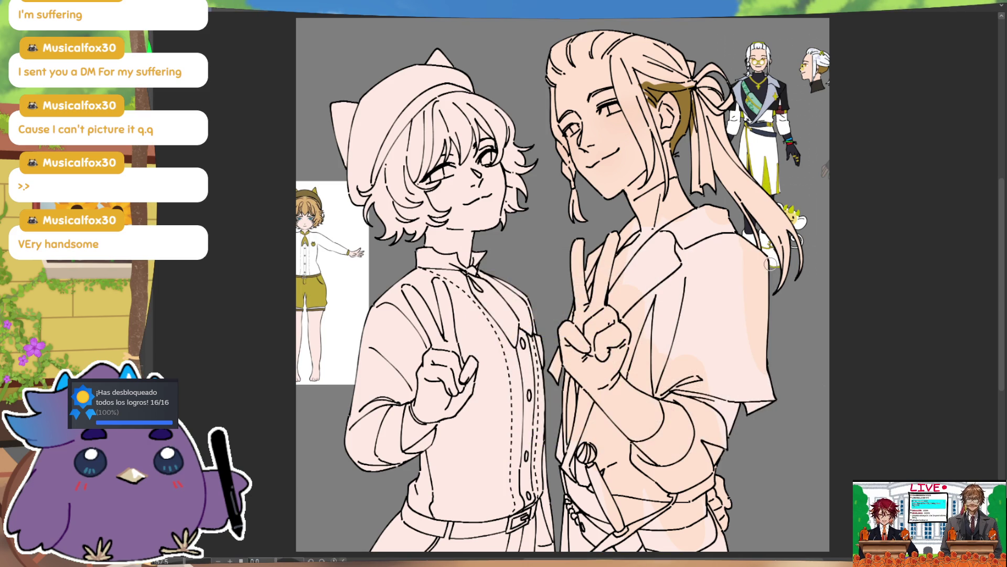
mouse_move(708, 67)
mouse_down()
mouse_move(704, 78)
mouse_move(727, 74)
mouse_move(732, 108)
mouse_move(702, 135)
mouse_move(707, 191)
mouse_up()
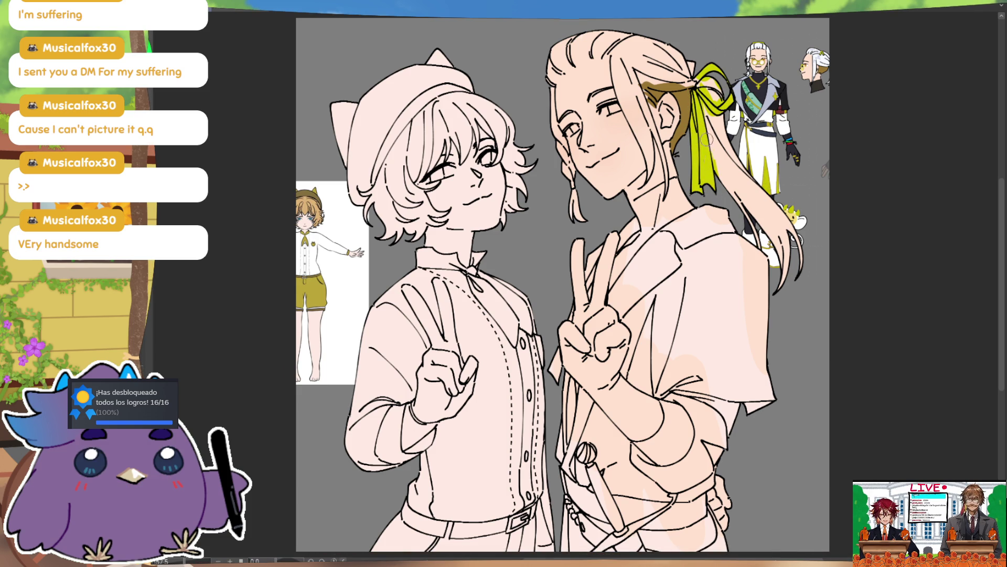
drag(699, 80, 681, 53)
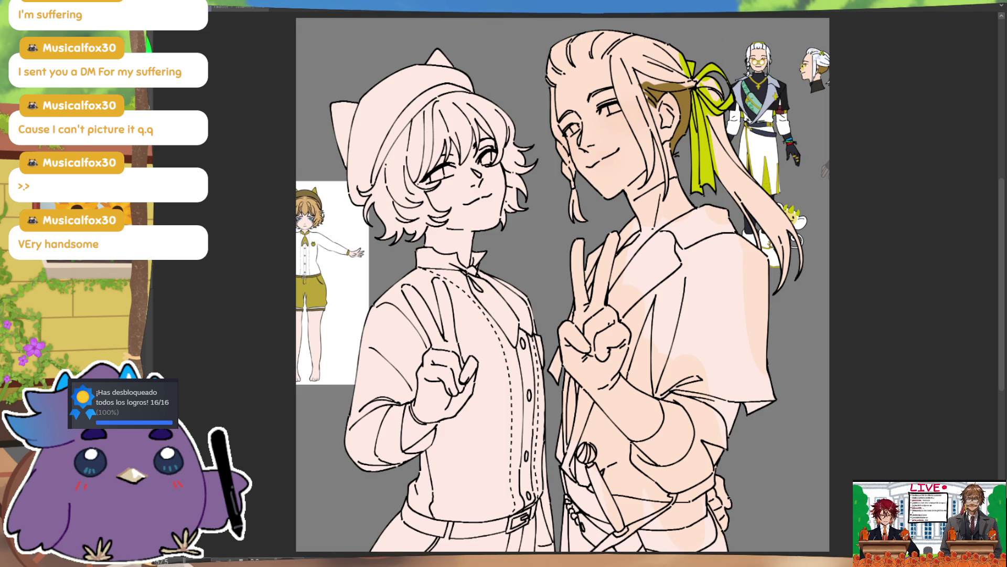
drag(571, 182, 575, 185)
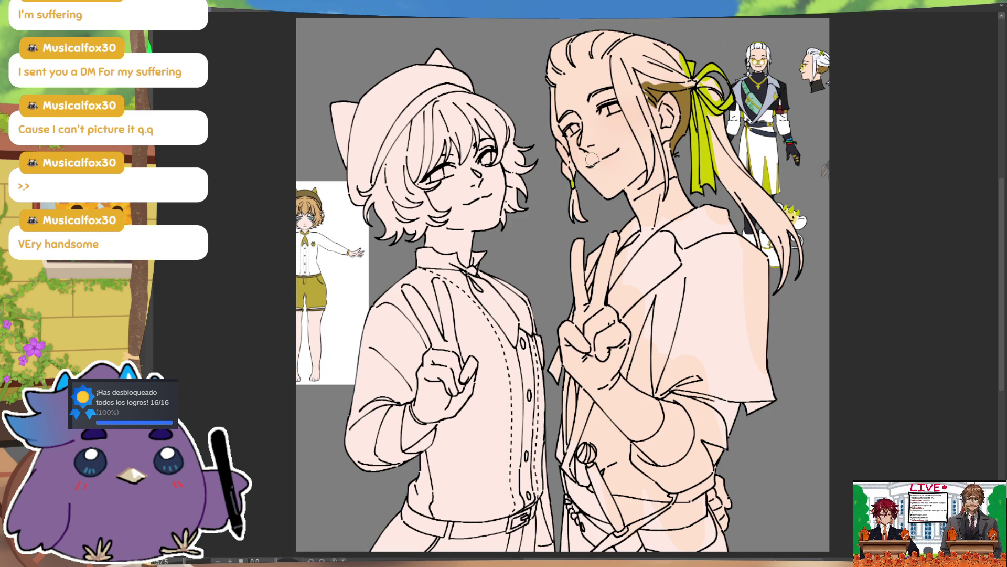
drag(726, 203, 722, 194)
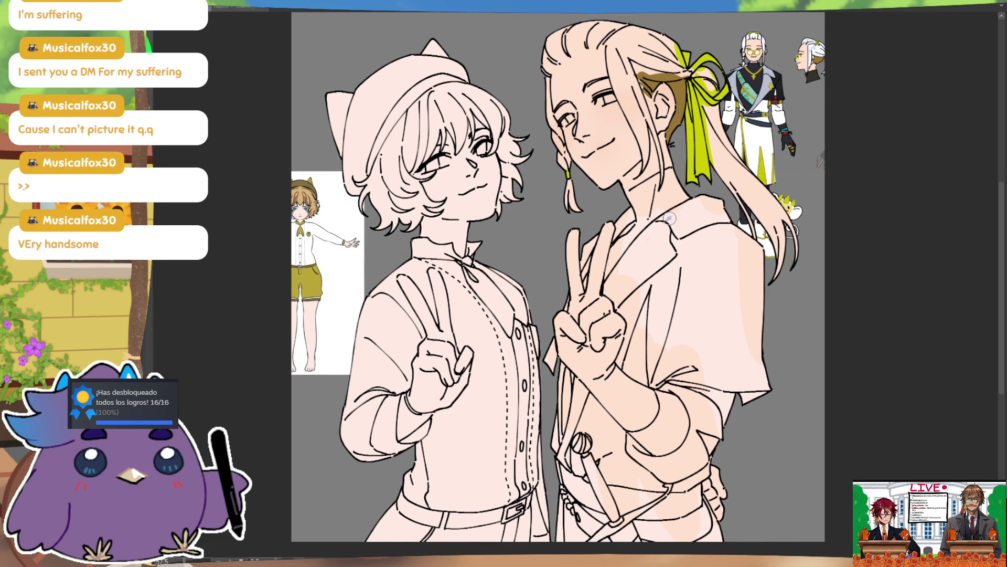
- Shade the man's collar, left torso edge and lower strap blue-grey
drag(671, 214, 618, 272)
mouse_move(646, 232)
mouse_down()
mouse_move(697, 207)
mouse_move(743, 234)
mouse_move(688, 235)
mouse_move(658, 283)
mouse_up()
mouse_move(651, 238)
mouse_down()
mouse_move(627, 296)
mouse_move(614, 291)
mouse_move(611, 304)
mouse_up()
mouse_move(638, 208)
mouse_down()
mouse_move(582, 288)
mouse_move(591, 274)
mouse_up()
mouse_move(566, 363)
mouse_down()
mouse_move(562, 436)
mouse_move(579, 377)
mouse_up()
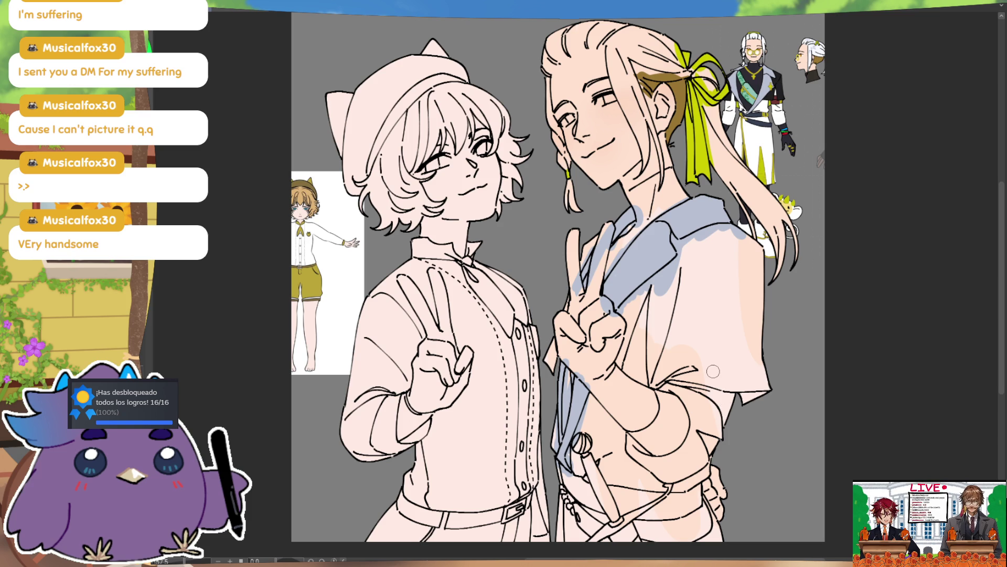
mouse_move(596, 472)
mouse_down()
mouse_move(579, 515)
mouse_move(617, 530)
mouse_move(624, 485)
mouse_move(669, 503)
mouse_move(695, 488)
mouse_move(698, 506)
mouse_up()
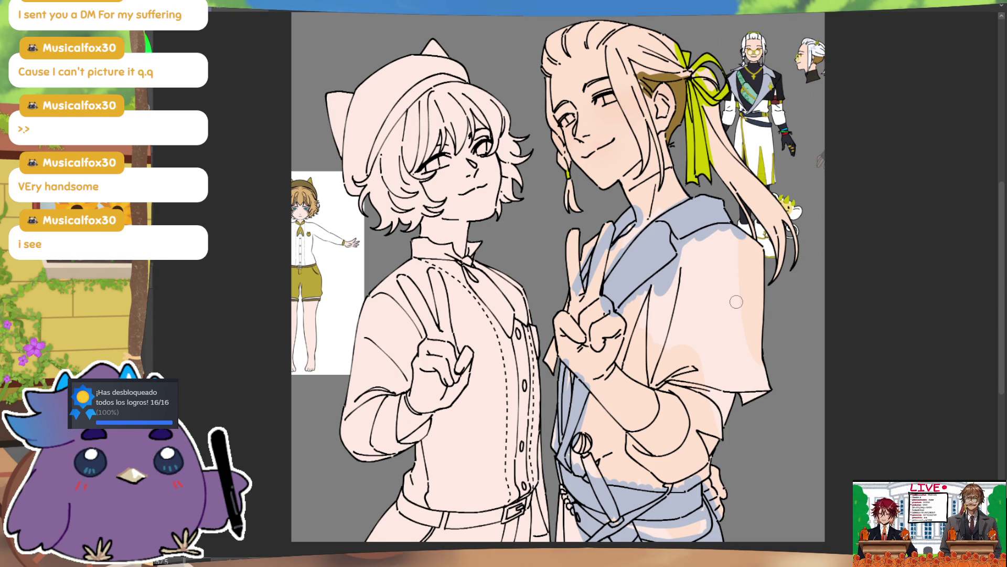
- Paint over both of the man's eyes, then switch to the finished illustration document
scroll(554, 284, up, 2)
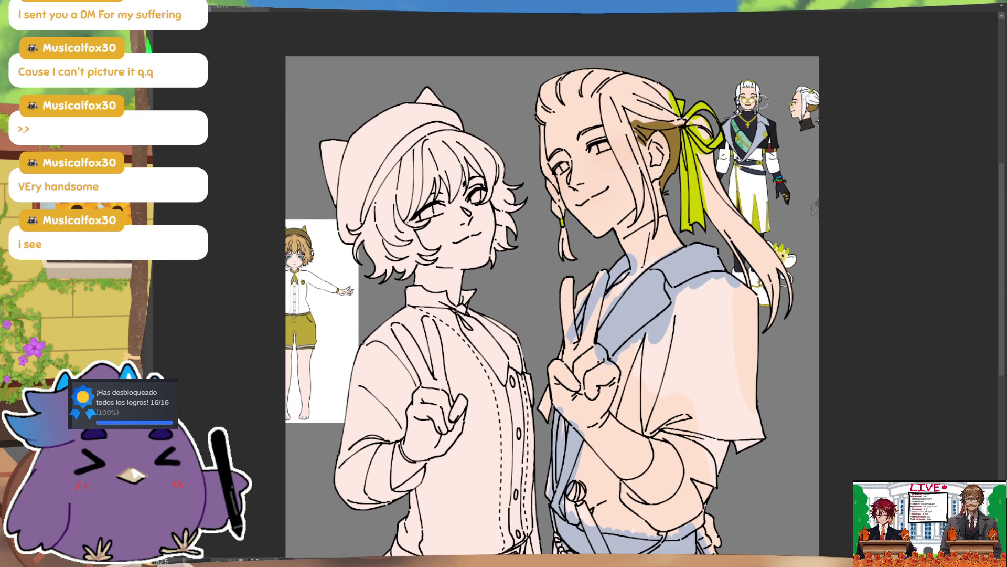
drag(565, 163, 560, 172)
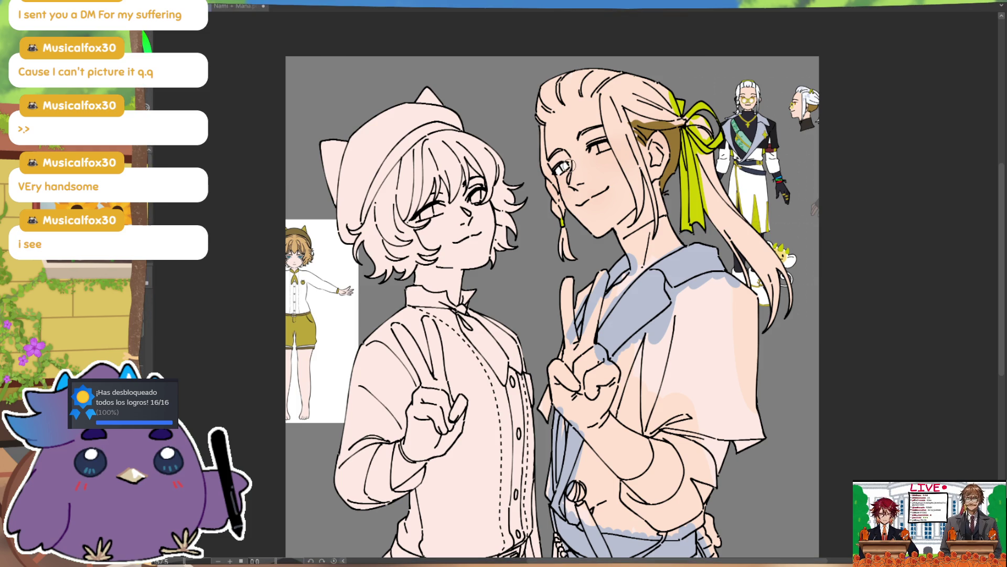
drag(596, 150, 603, 145)
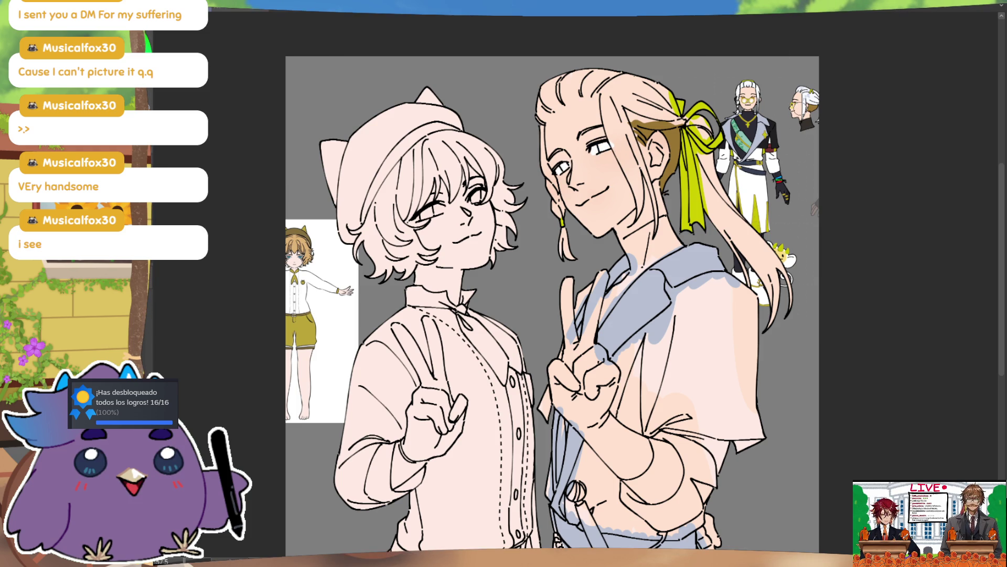
drag(815, 108, 792, 105)
key(ctrl+z)
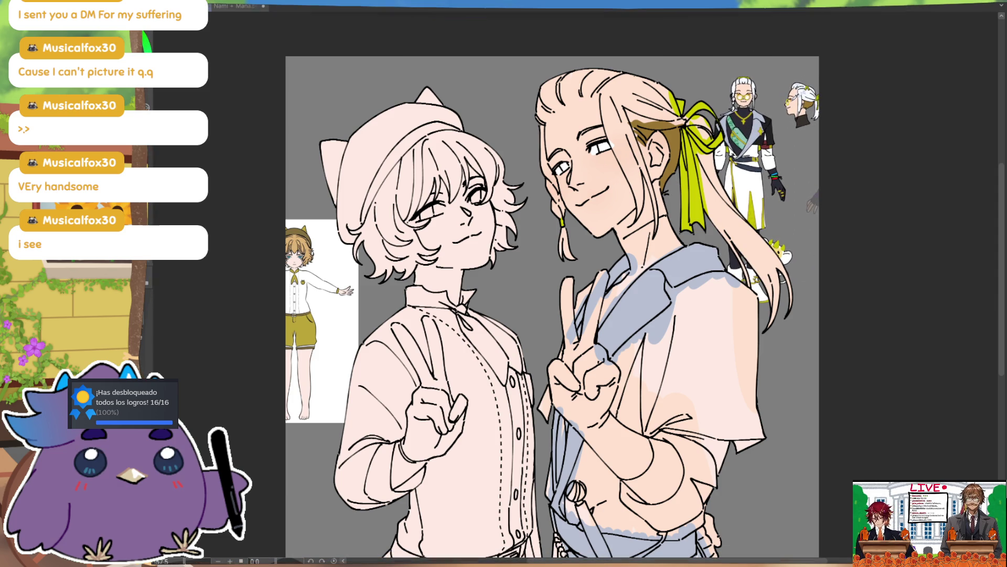
click(244, 9)
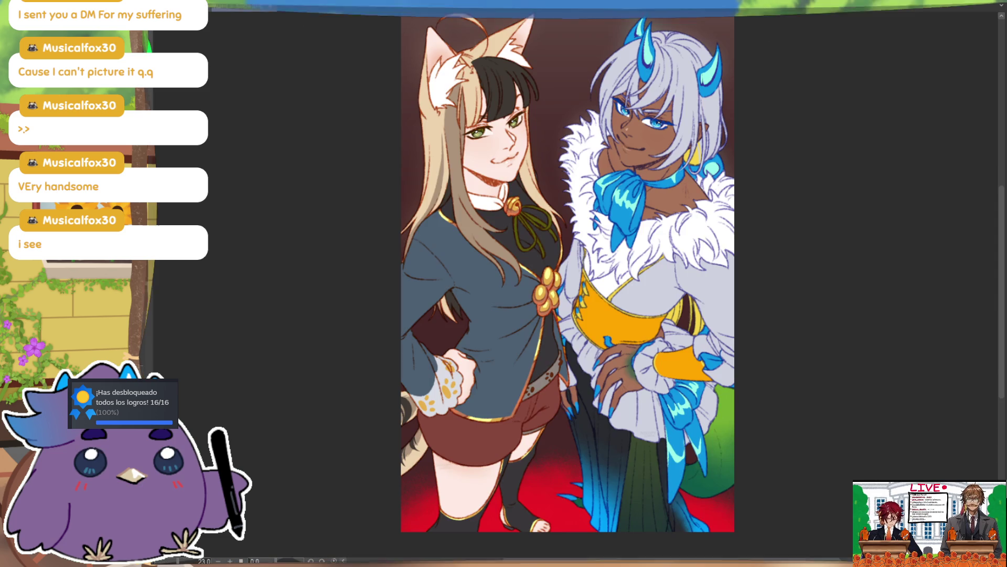
- Open the recent file 'billy', view the white-haired character's side-view head, then return to the drawing
key(ctrl+w)
key(Return)
click(152, 21)
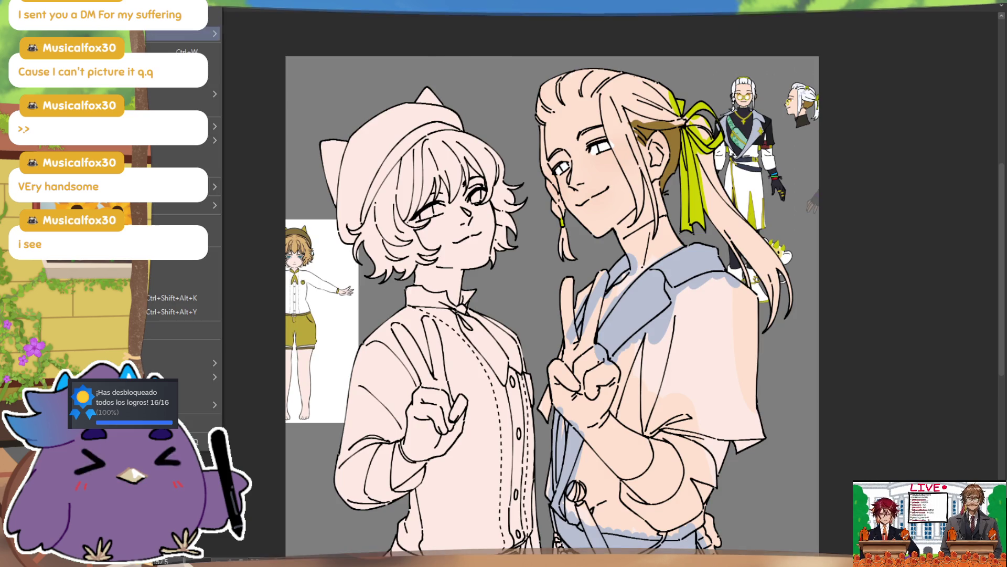
mouse_move(189, 33)
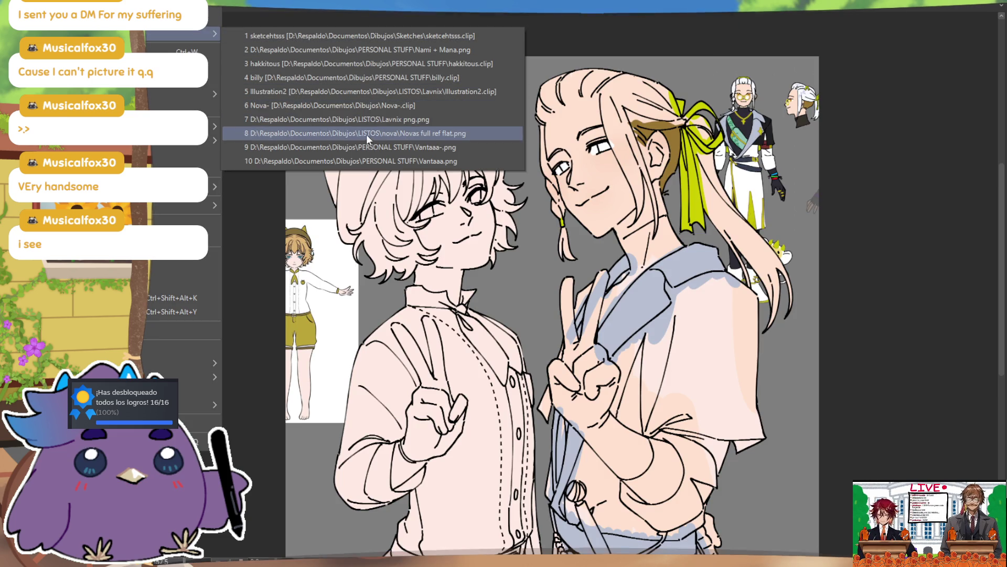
click(364, 77)
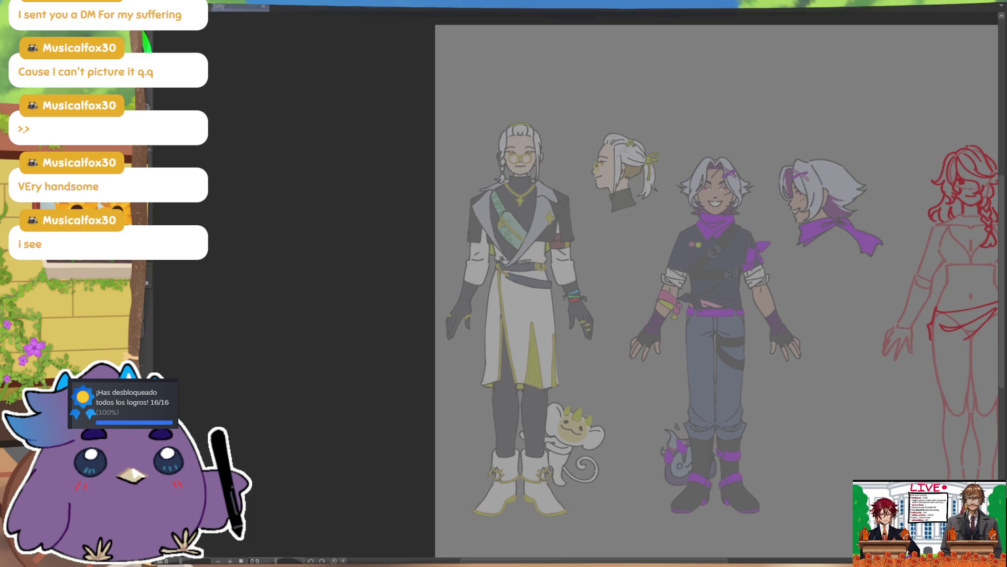
scroll(781, 264, up, 5)
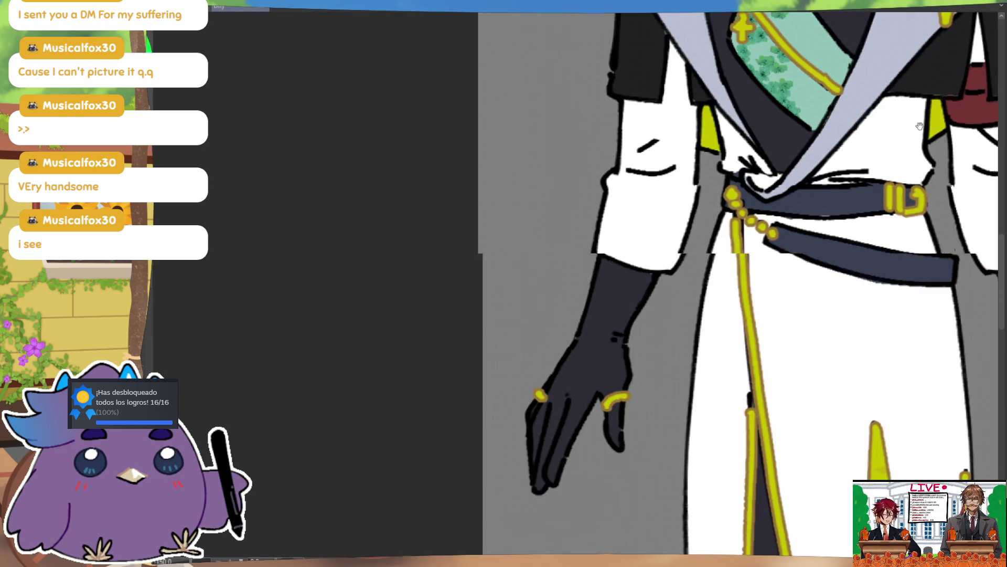
scroll(712, 325, down, 2)
drag(712, 325, 612, 335)
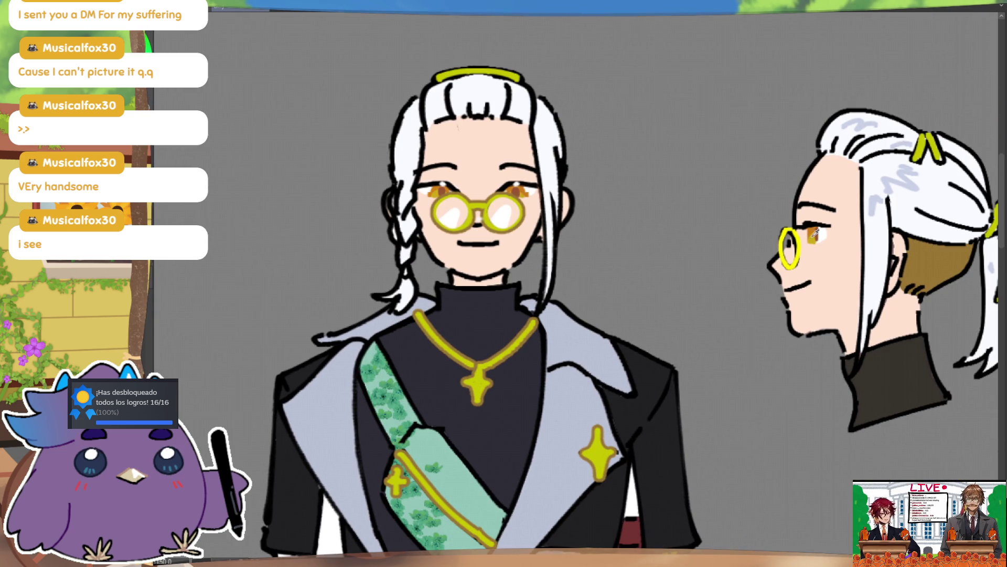
key(ctrl+0)
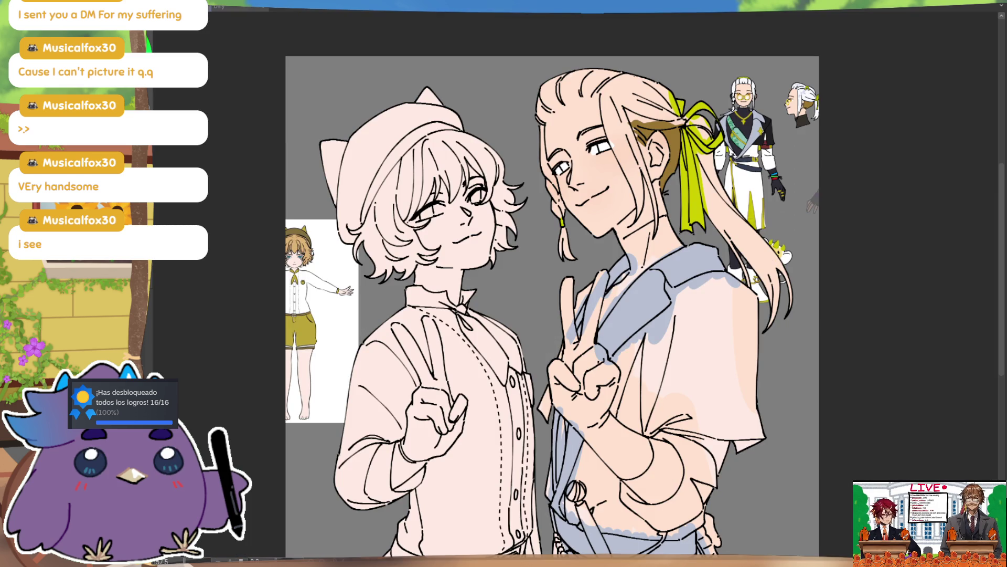
- Colour the man's iris darker yellow, comparing it against the billy reference with Ctrl+Tab
drag(605, 149, 601, 150)
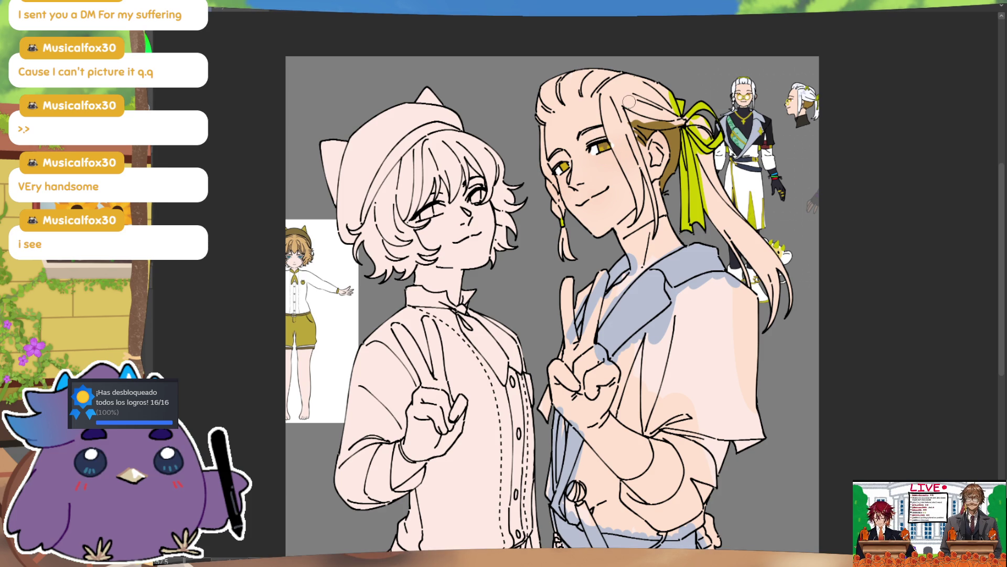
key(ctrl)
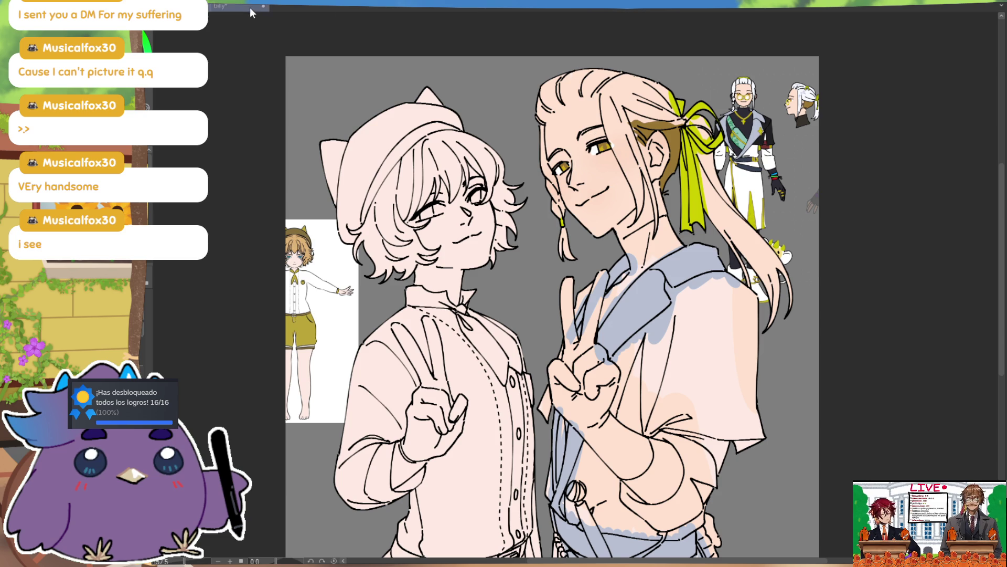
key(ctrl+Tab)
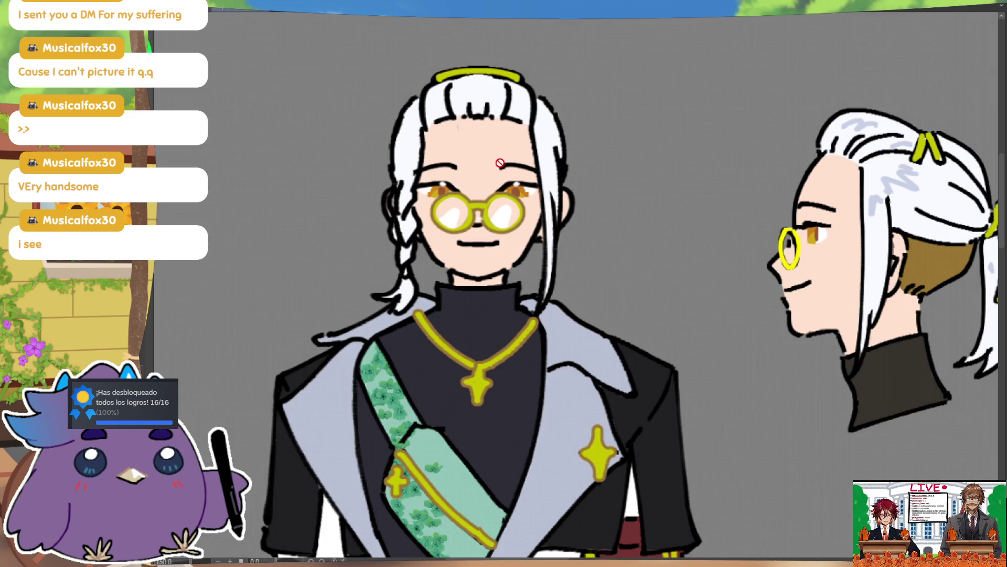
key(ctrl+Tab)
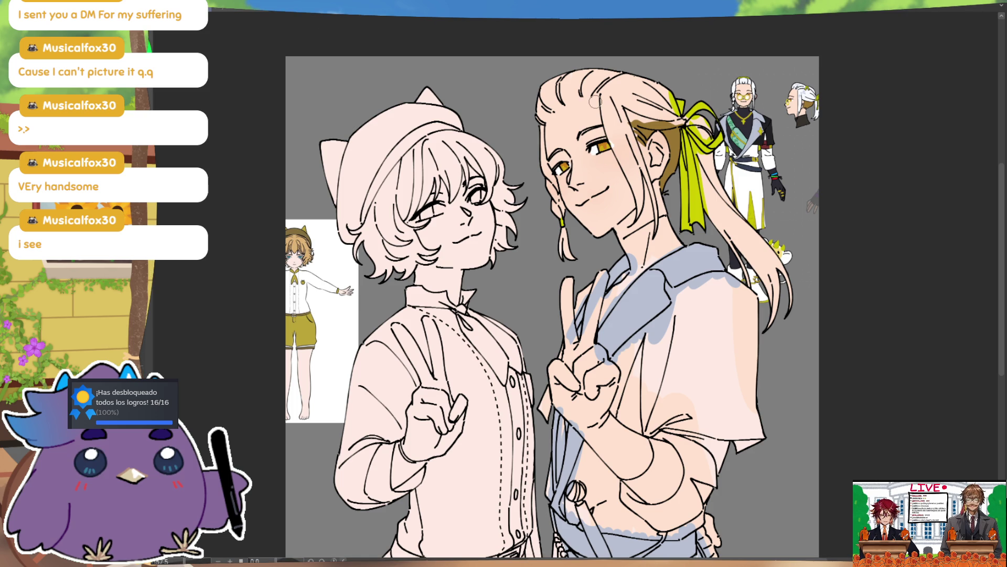
key(ctrl+Tab)
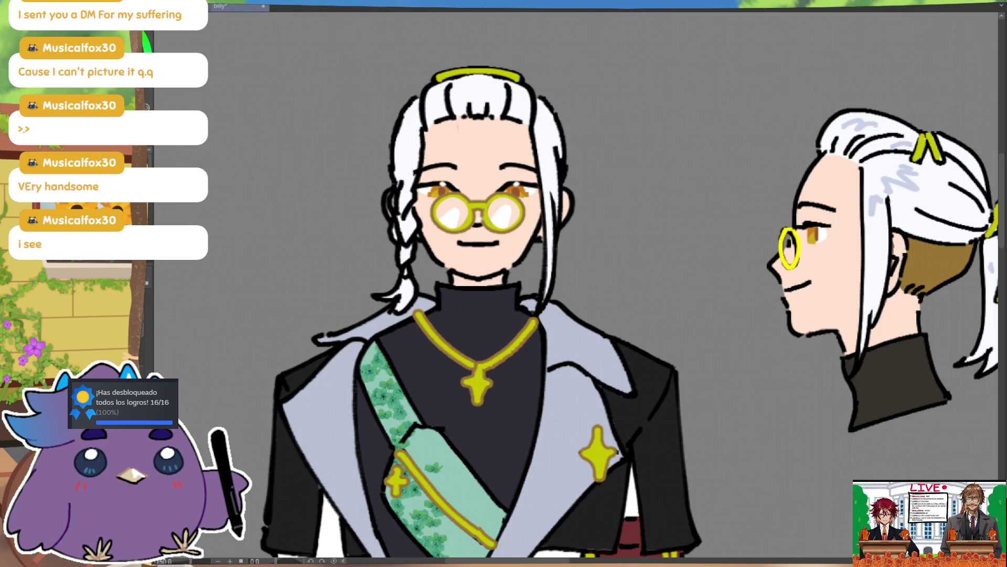
key(ctrl+Tab)
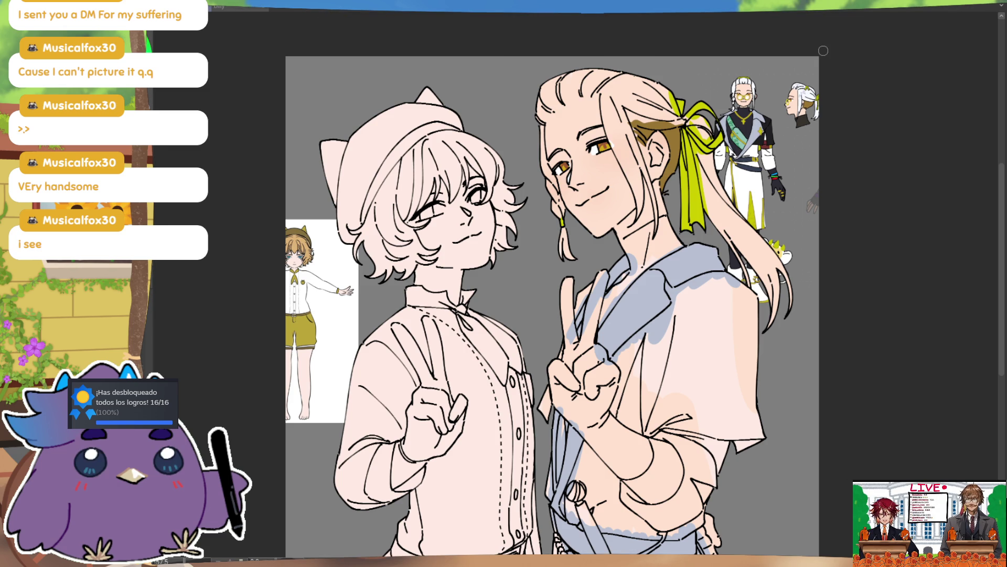
- Add white highlights along the top of the man's hair, flipping the view to check
drag(543, 117, 600, 94)
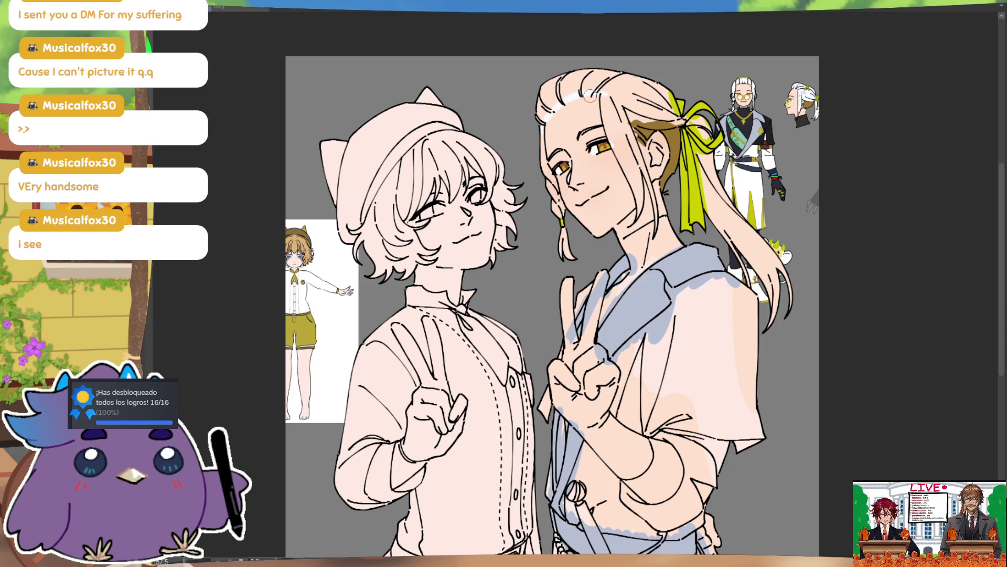
mouse_move(541, 118)
mouse_down()
mouse_move(570, 82)
mouse_move(559, 79)
mouse_move(584, 74)
mouse_up()
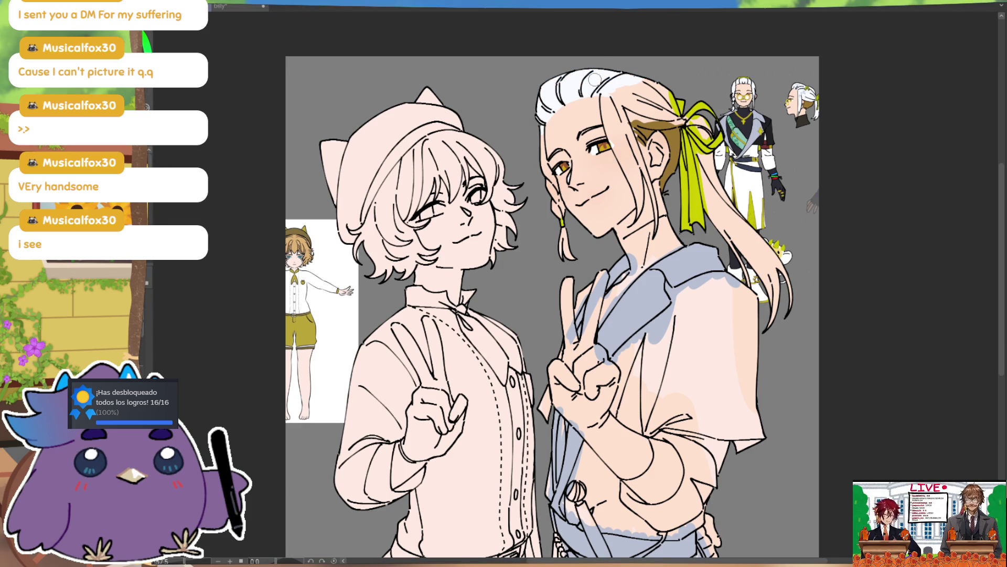
key(h)
scroll(567, 105, up, 1)
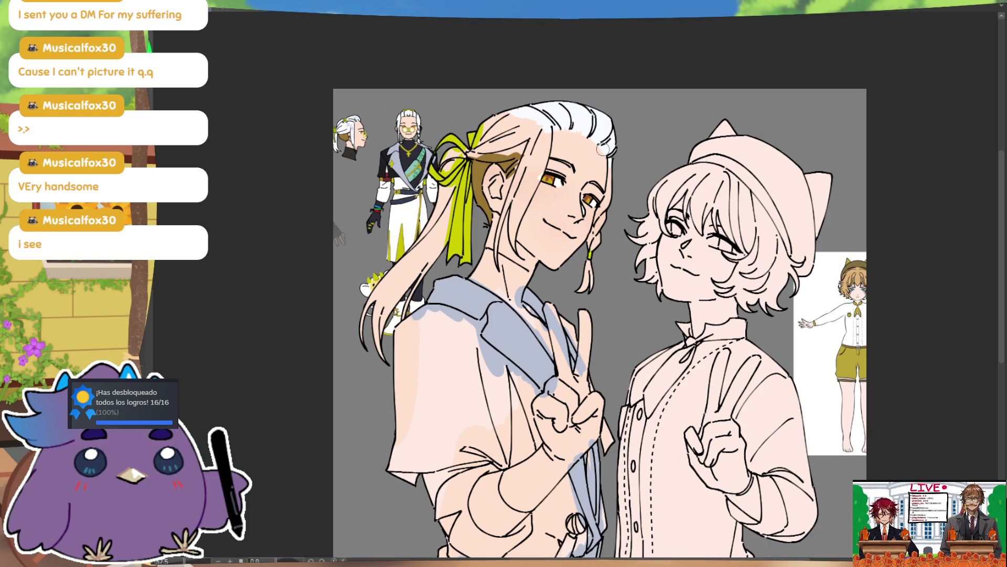
key(ctrl)
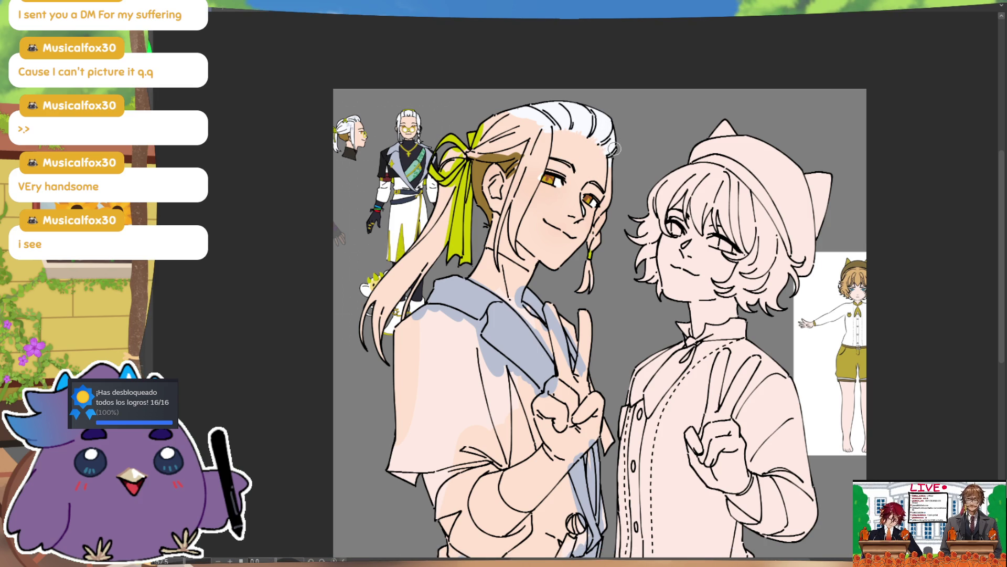
key(h)
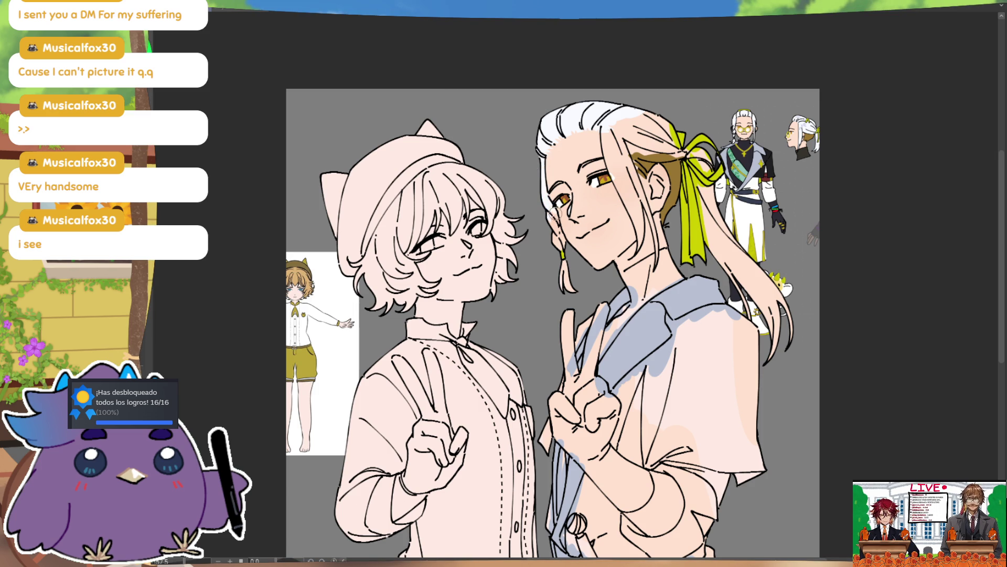
- Paint the hair strand beside his face and the brown hair near the ribbon white
drag(548, 206, 555, 239)
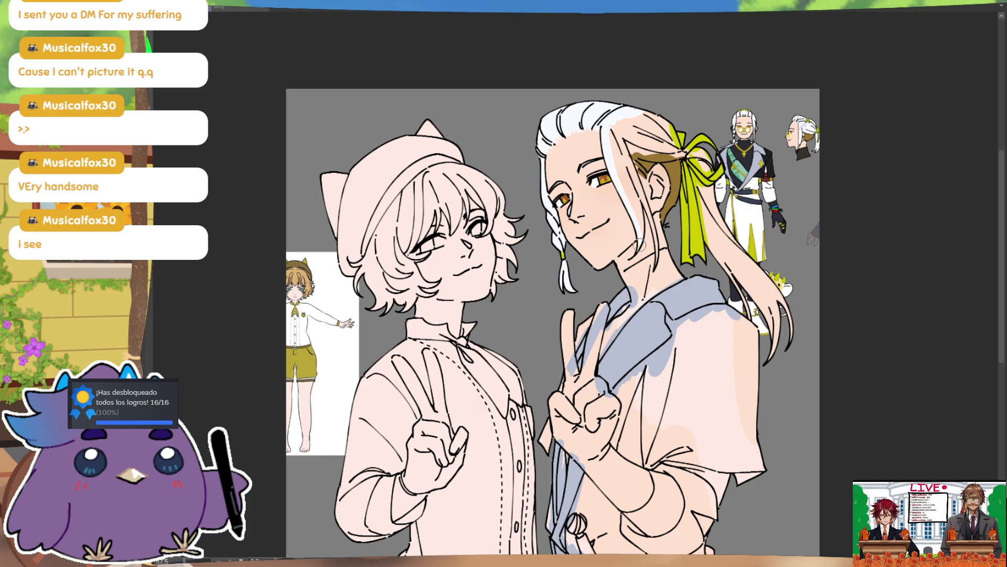
drag(623, 174, 619, 134)
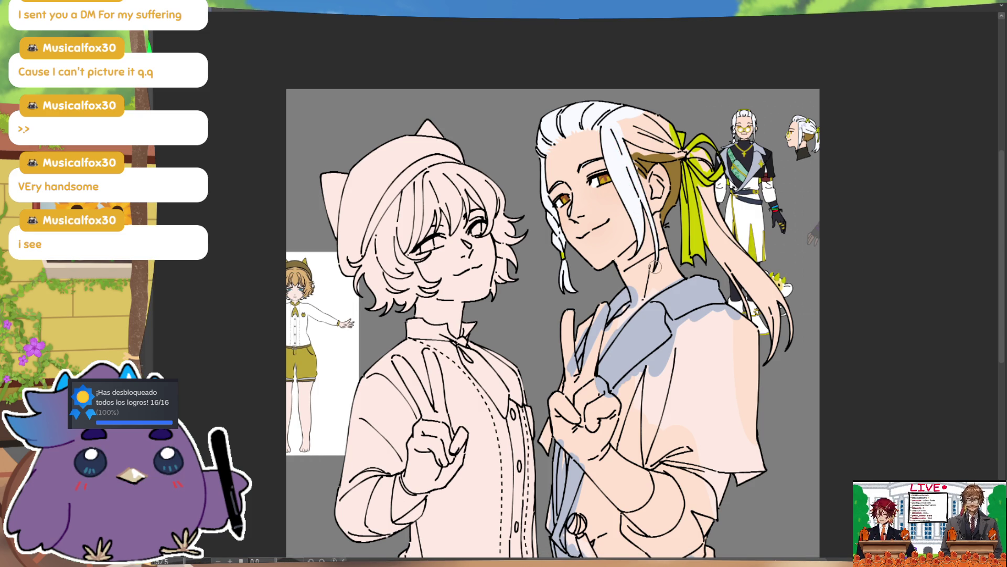
drag(632, 151, 671, 157)
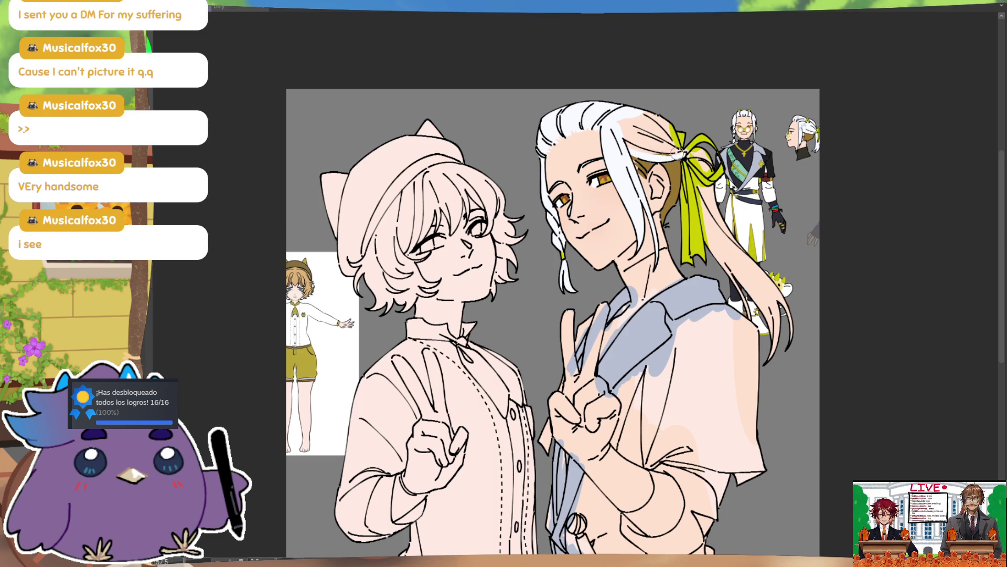
- Whiten the remaining hair by the ribbon and the lower end of the ponytail
drag(633, 136, 660, 131)
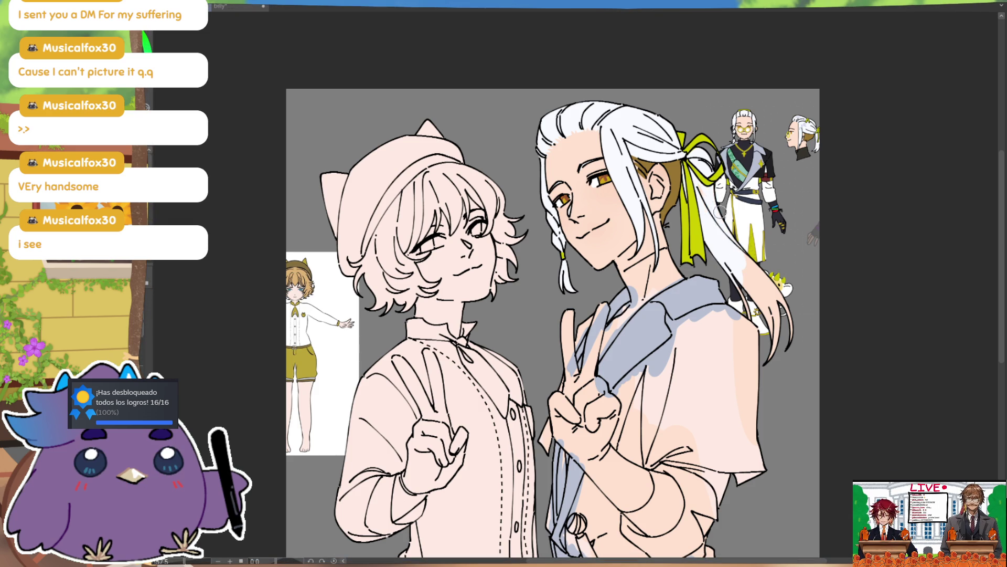
mouse_move(737, 254)
mouse_down()
mouse_move(755, 328)
mouse_move(766, 320)
mouse_up()
drag(763, 273, 774, 338)
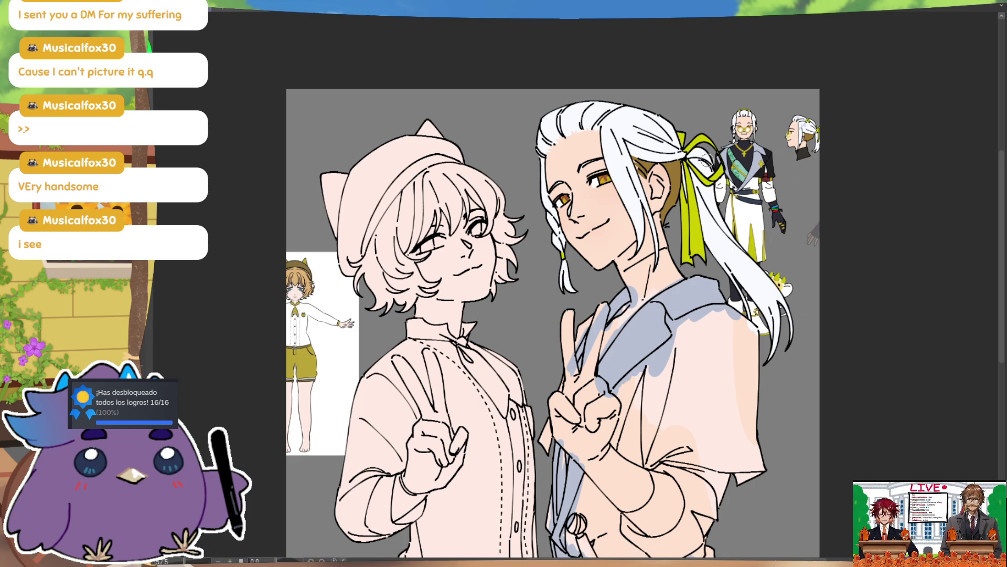
scroll(682, 136, down, 1)
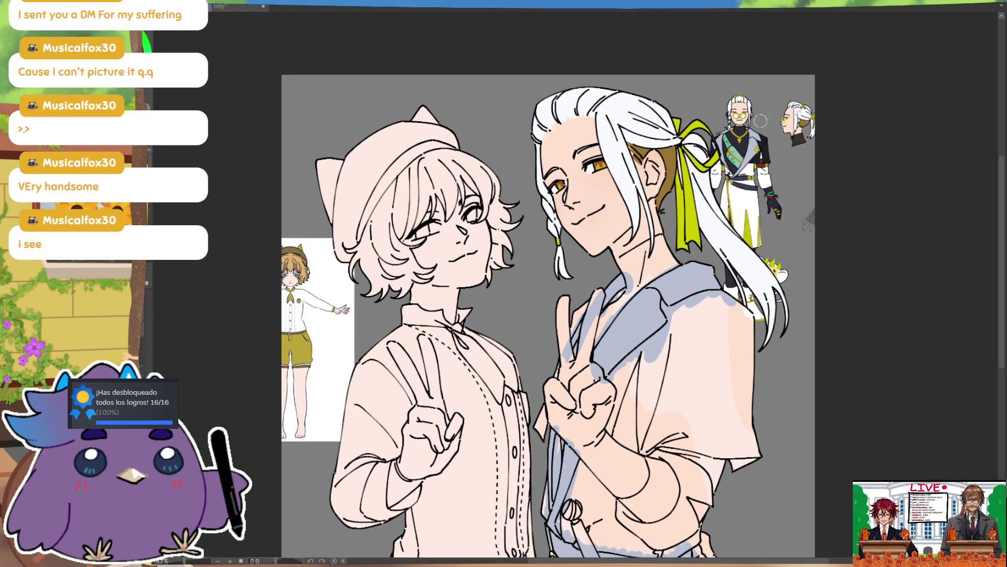
- Paint a solid black high collar across the man's neck
mouse_move(620, 261)
mouse_down()
mouse_move(649, 243)
mouse_move(644, 272)
mouse_move(620, 265)
mouse_move(636, 287)
mouse_move(627, 278)
mouse_move(582, 336)
mouse_move(669, 257)
mouse_move(629, 271)
mouse_move(632, 252)
mouse_move(666, 247)
mouse_up()
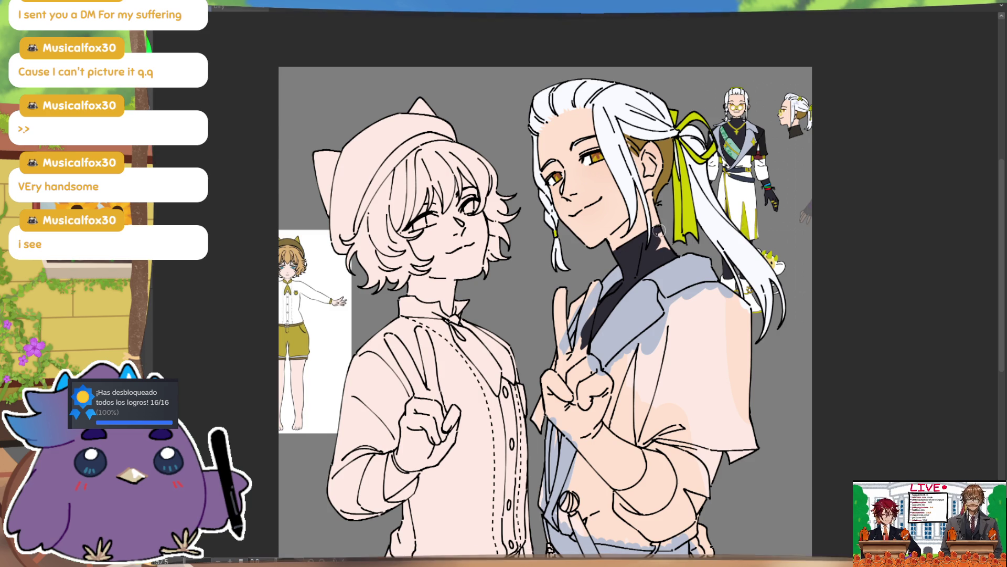
drag(736, 307, 730, 265)
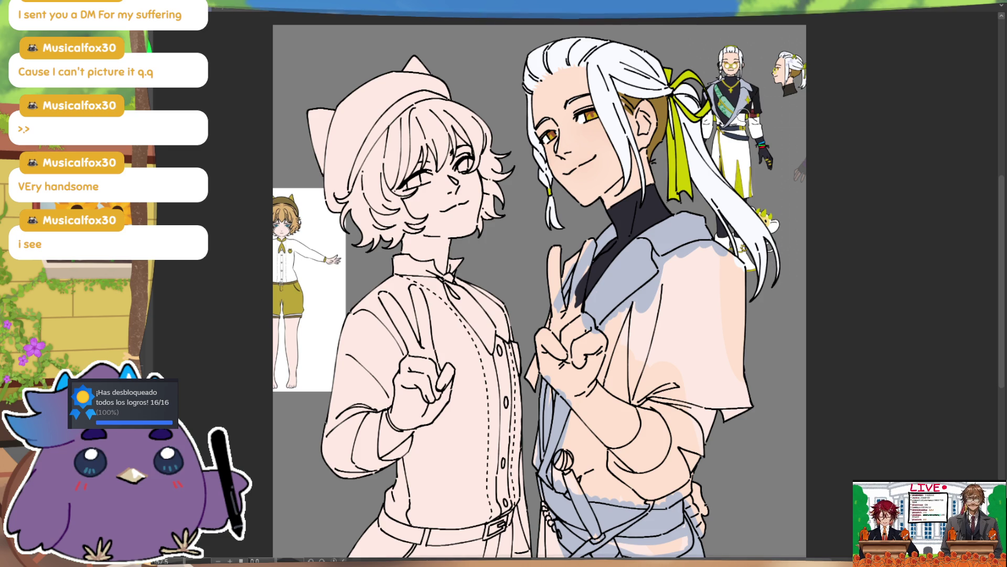
drag(554, 386, 554, 404)
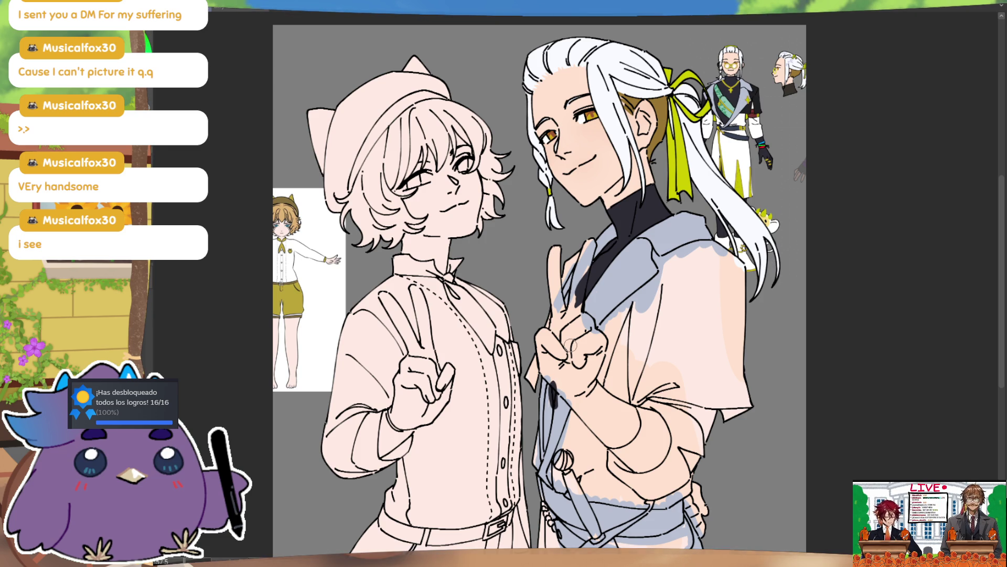
- Paint white down the coat right of the hand and on the sleeve near the forearm
drag(746, 296, 738, 283)
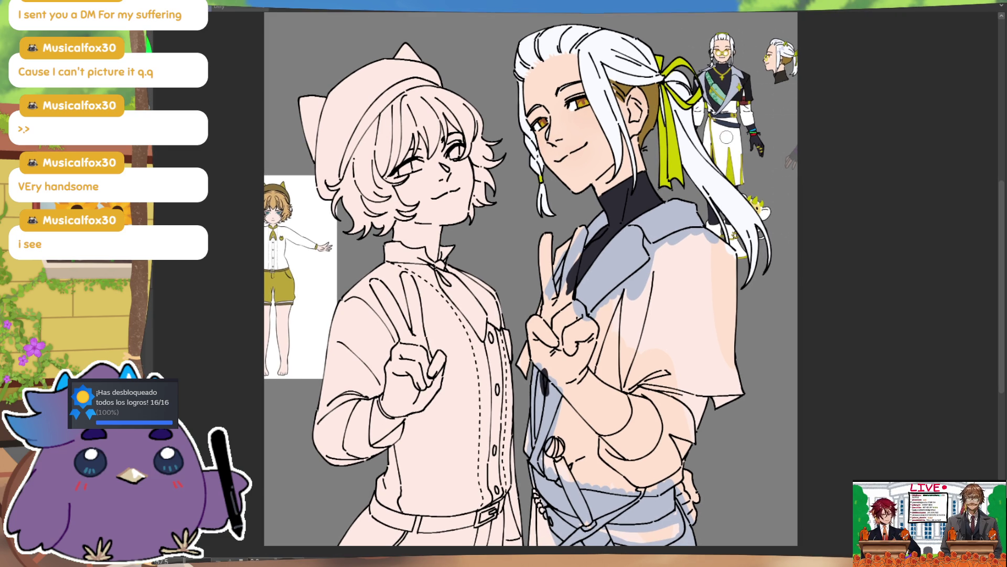
mouse_move(624, 290)
mouse_down()
mouse_move(602, 367)
mouse_move(616, 358)
mouse_up()
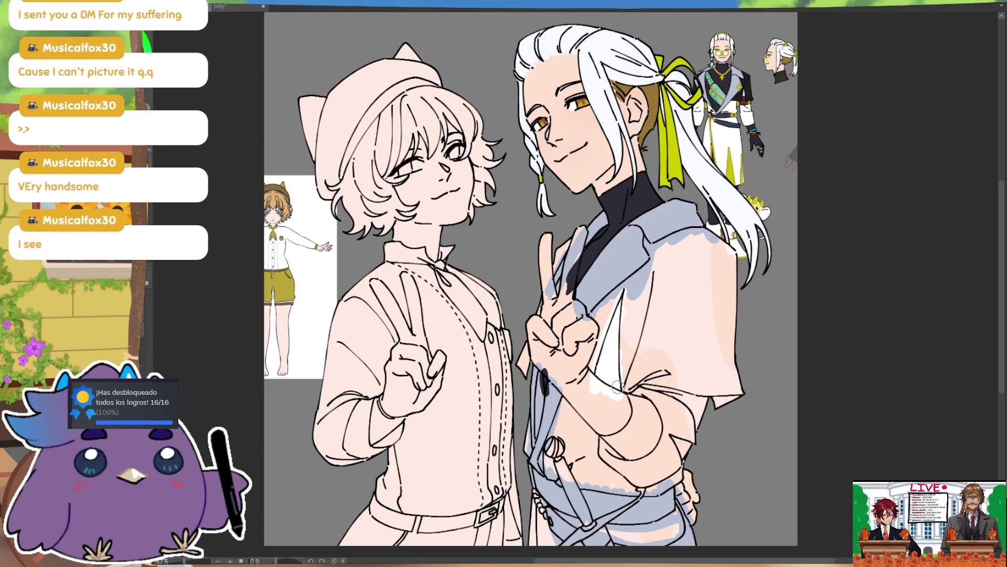
drag(702, 333, 695, 269)
drag(637, 318, 683, 353)
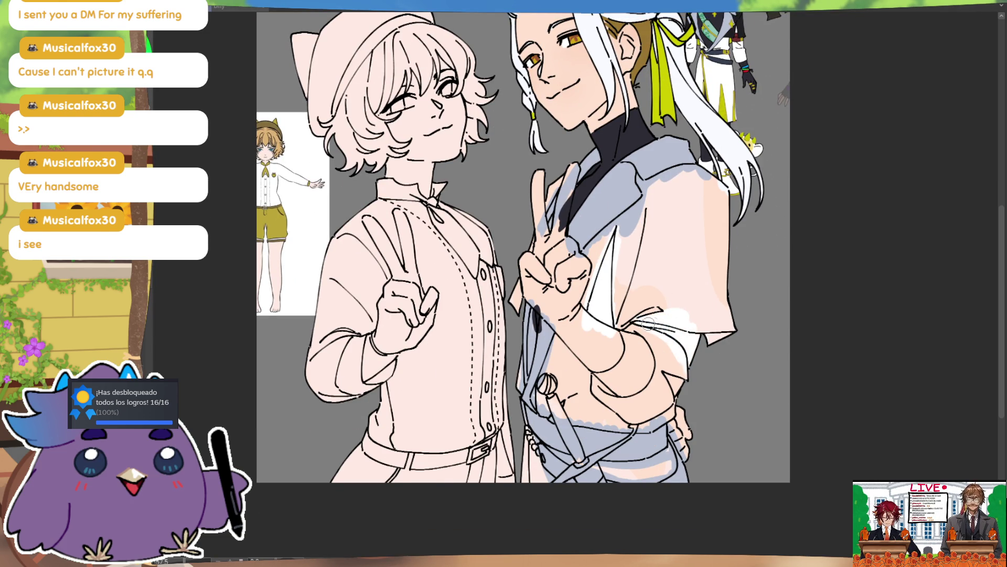
- Fill the lower coat, waist, waistband, belt and the area beside the beads with white
drag(671, 364, 673, 394)
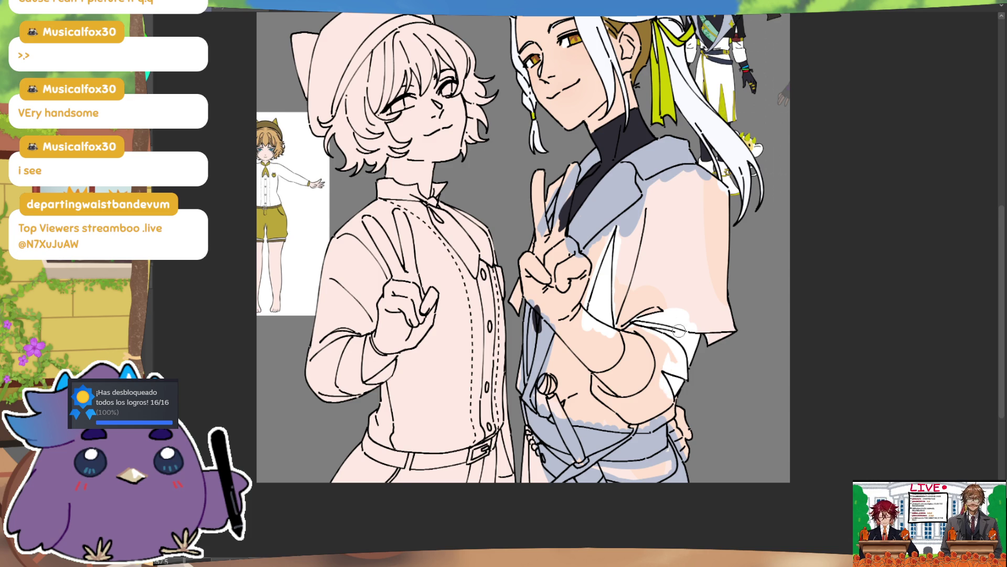
drag(713, 360, 711, 329)
drag(640, 390, 667, 377)
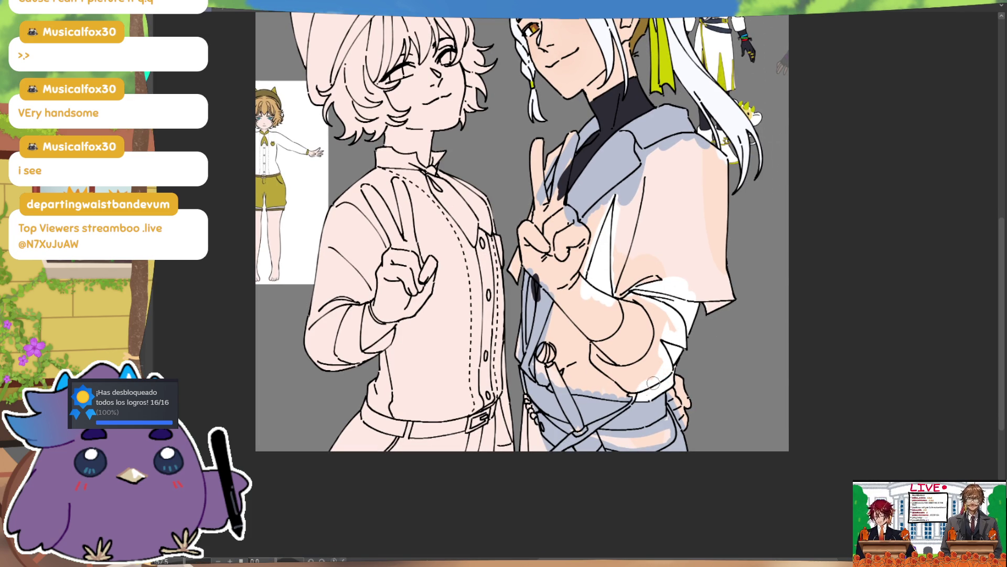
mouse_move(566, 388)
mouse_down()
mouse_move(637, 390)
mouse_move(559, 385)
mouse_move(560, 367)
mouse_move(593, 343)
mouse_move(603, 365)
mouse_up()
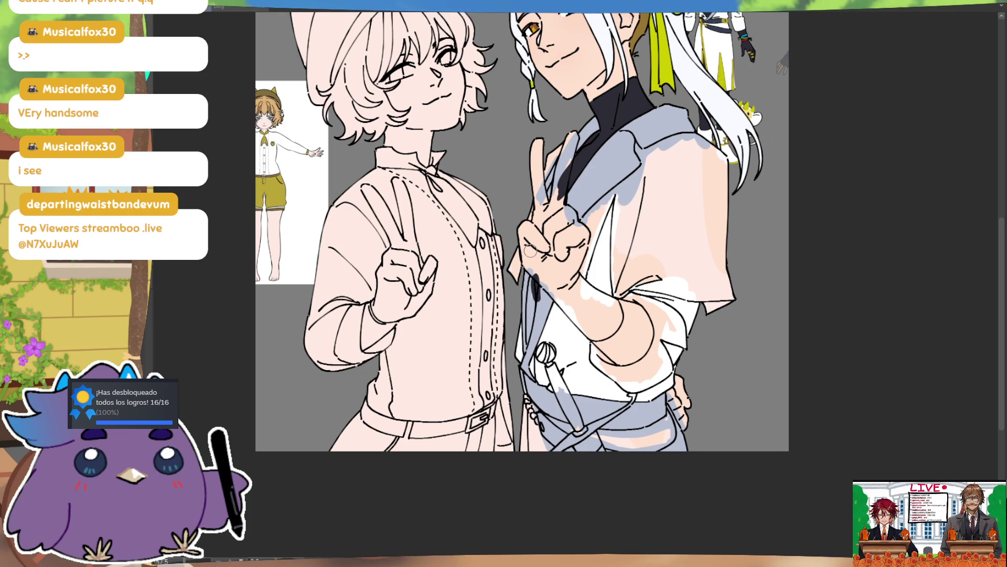
drag(520, 415, 529, 446)
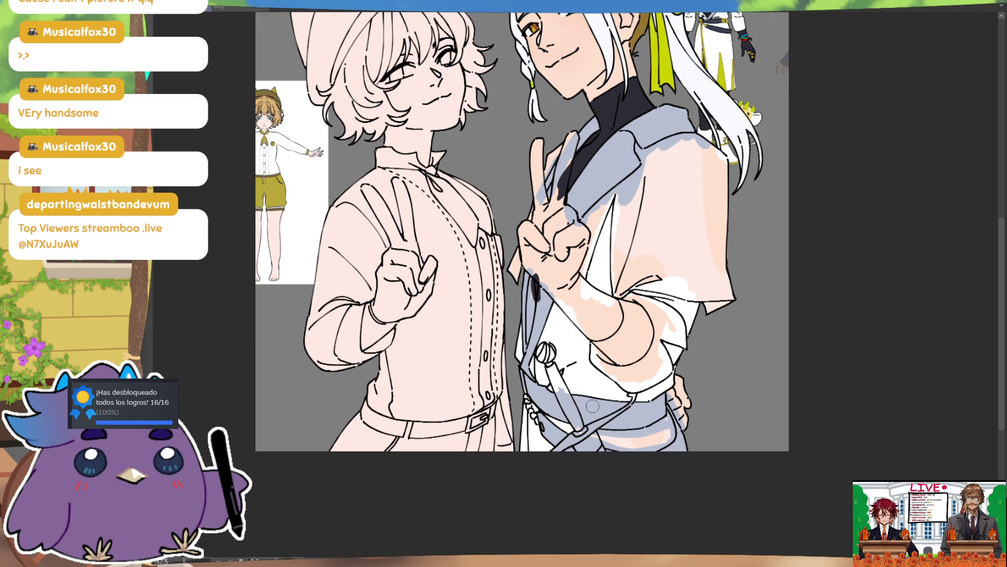
drag(618, 430, 657, 424)
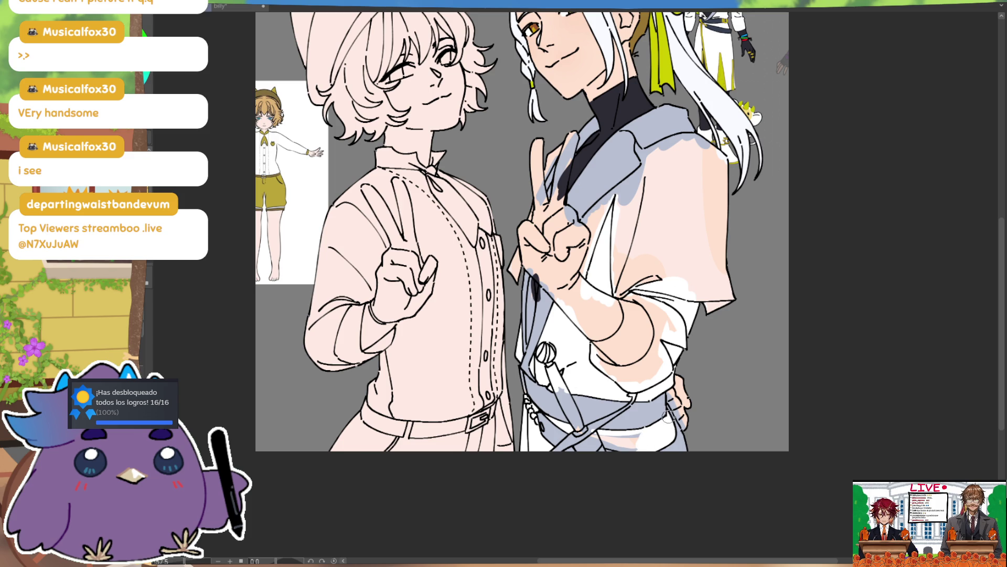
drag(599, 436, 654, 432)
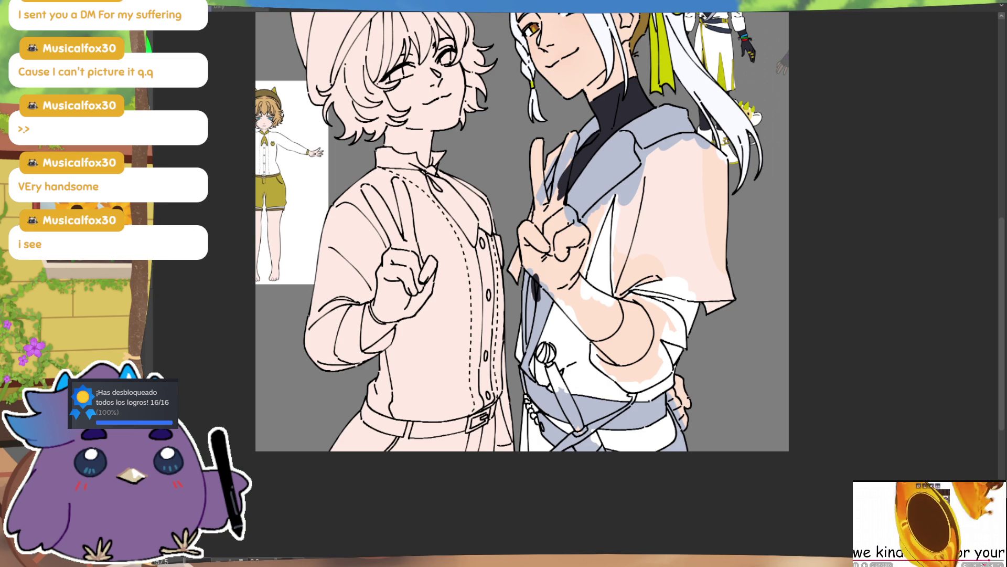
- Fill the man's forearm solid dark from wrist to elbow and up beside the hand
drag(702, 316, 689, 389)
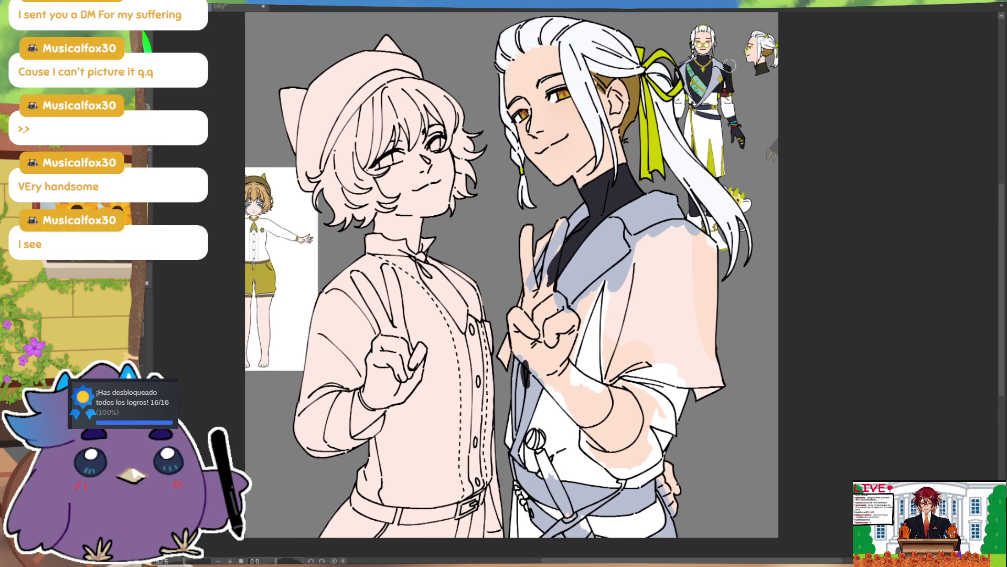
scroll(619, 246, down, 3)
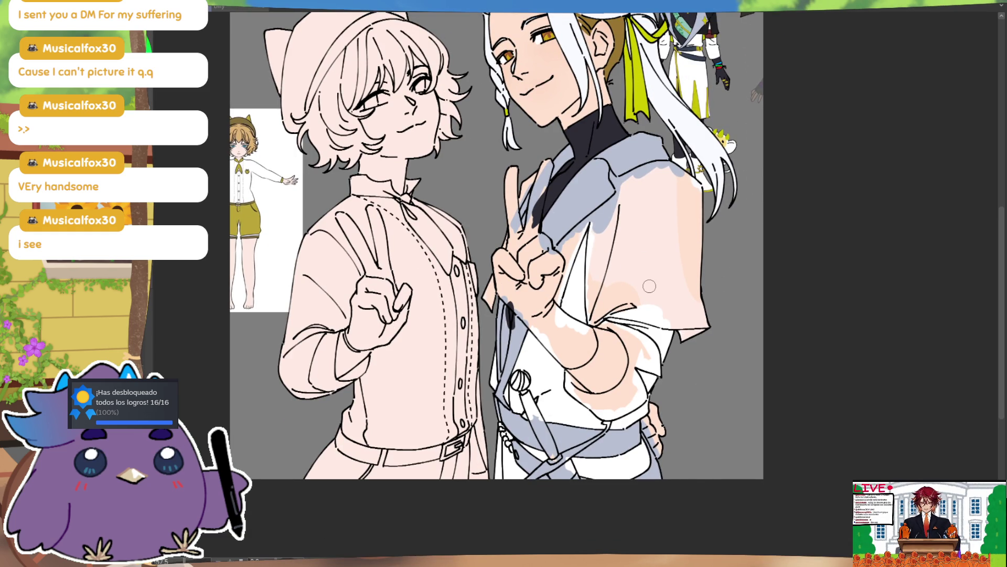
mouse_move(614, 230)
mouse_down()
mouse_move(621, 339)
mouse_move(624, 288)
mouse_up()
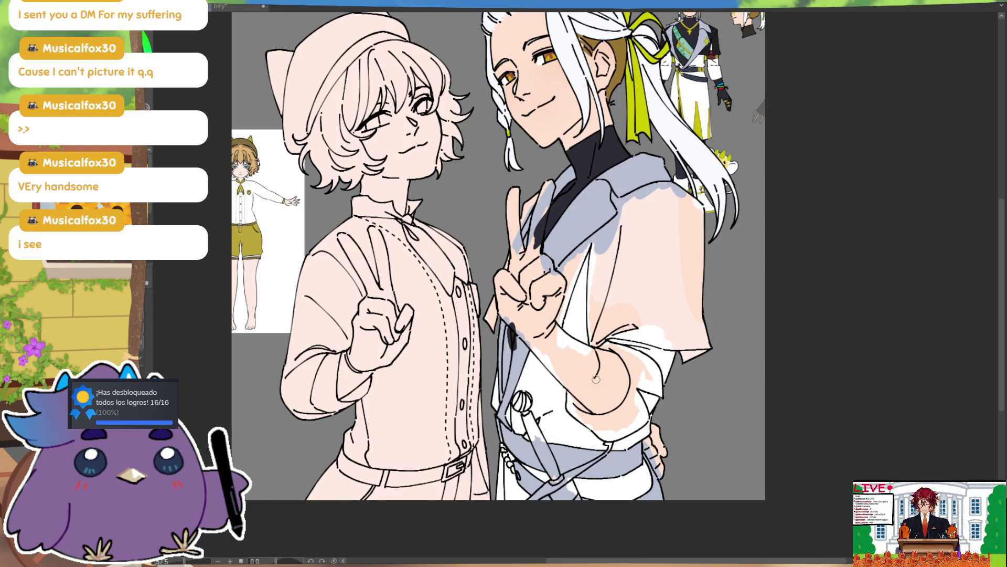
key(h)
key(h)
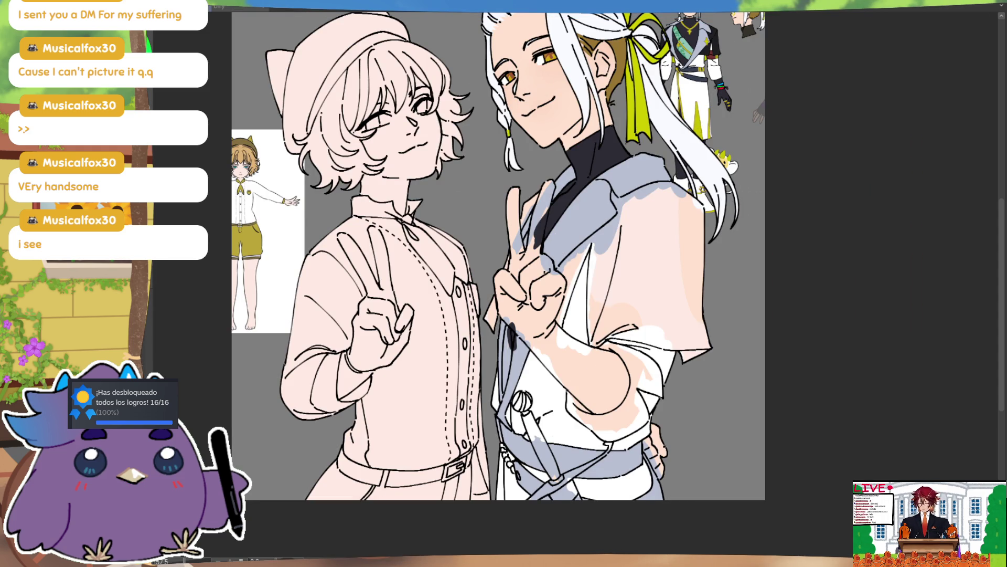
mouse_move(502, 306)
mouse_down()
mouse_move(606, 415)
mouse_move(627, 385)
mouse_move(607, 358)
mouse_move(603, 394)
mouse_move(575, 388)
mouse_move(553, 354)
mouse_up()
mouse_move(522, 324)
mouse_down()
mouse_move(577, 370)
mouse_move(551, 319)
mouse_move(587, 346)
mouse_move(561, 357)
mouse_move(556, 324)
mouse_move(614, 358)
mouse_up()
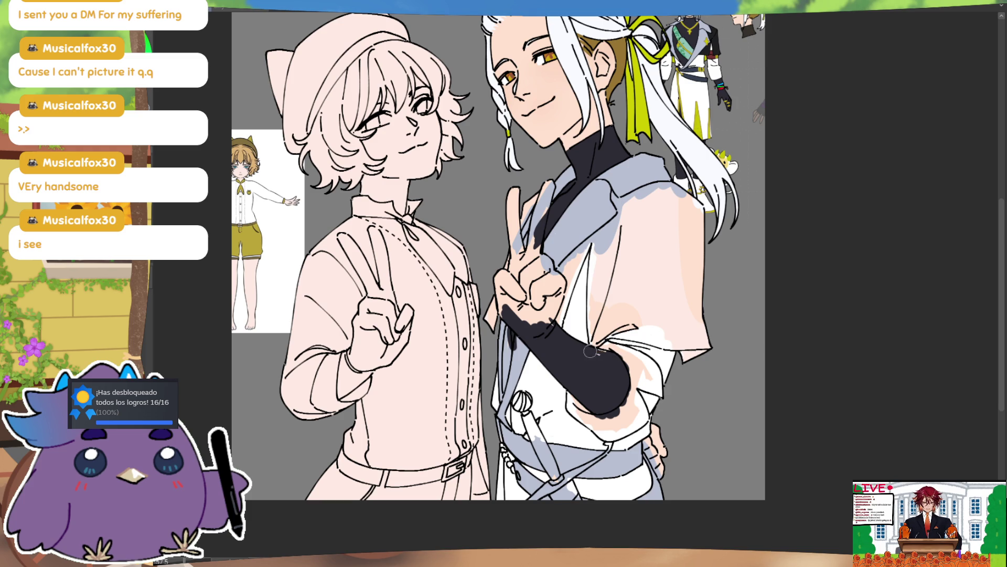
mouse_move(505, 291)
mouse_down()
mouse_move(499, 315)
mouse_move(502, 276)
mouse_move(518, 307)
mouse_move(548, 302)
mouse_move(556, 312)
mouse_move(549, 257)
mouse_move(533, 273)
mouse_move(545, 289)
mouse_up()
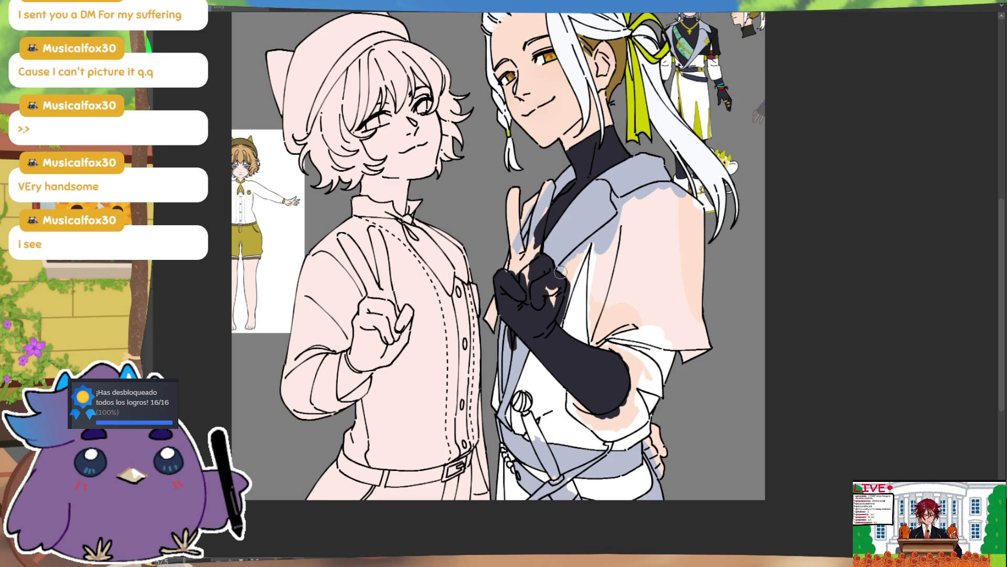
- Paint black from the glove up over the lapel and neck, darkening the finger edge
drag(693, 278, 708, 303)
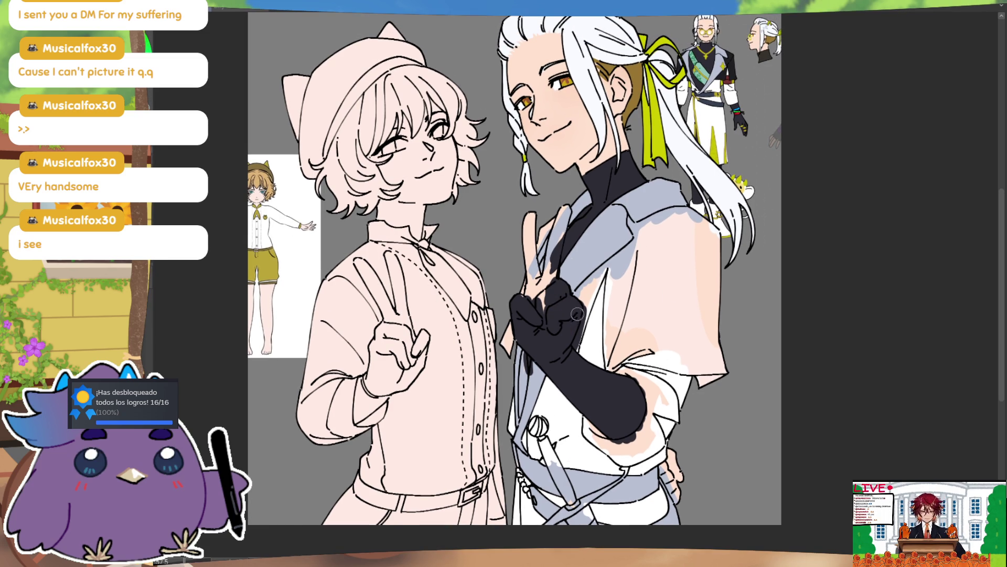
drag(555, 260, 567, 208)
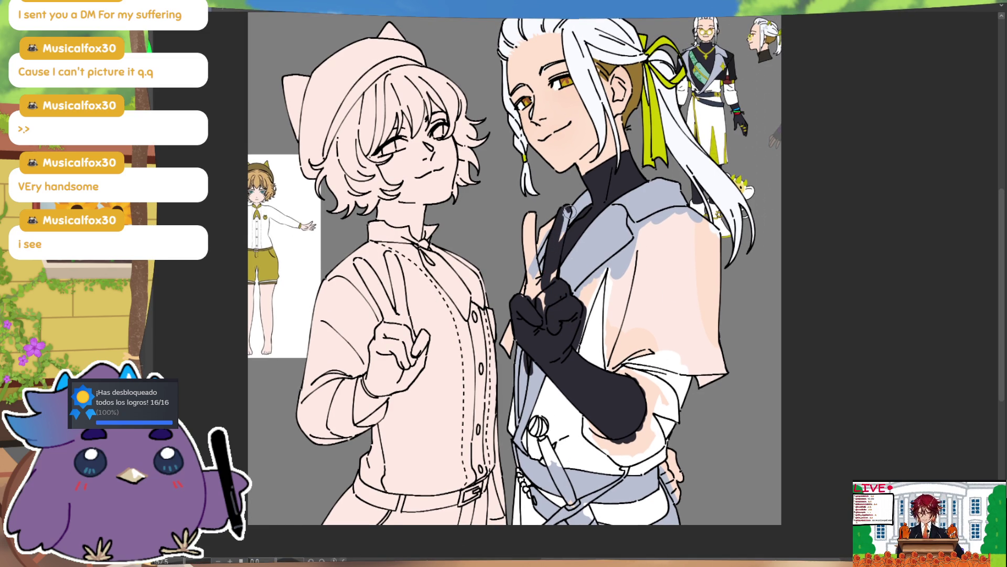
drag(555, 250, 569, 227)
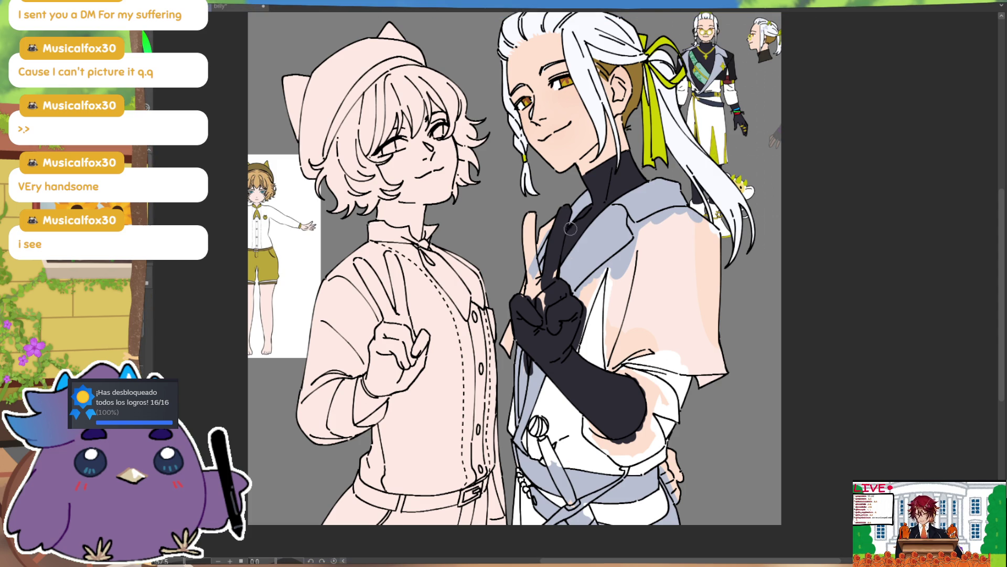
mouse_move(546, 314)
mouse_down()
mouse_move(529, 291)
mouse_move(525, 215)
mouse_move(535, 276)
mouse_up()
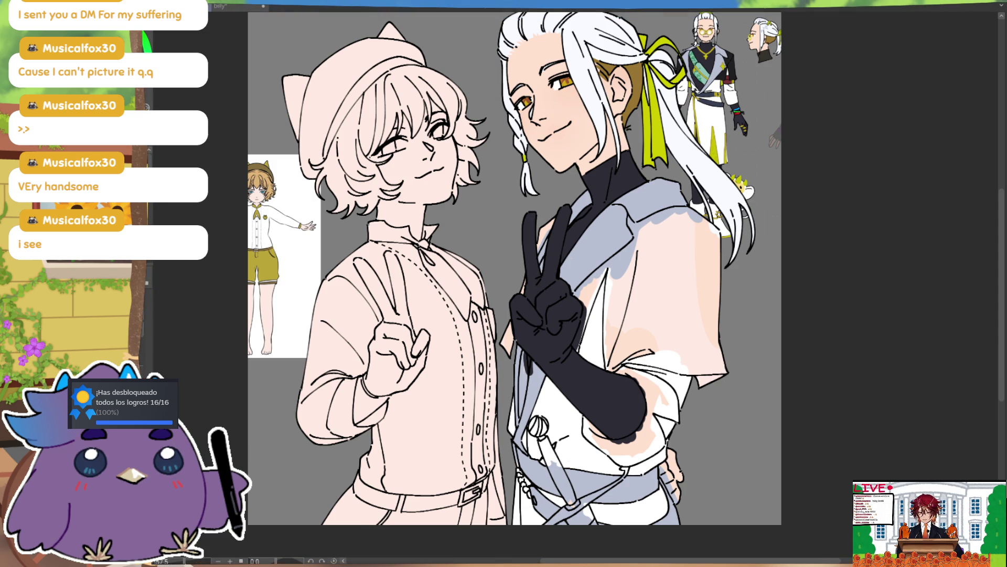
drag(670, 463, 657, 414)
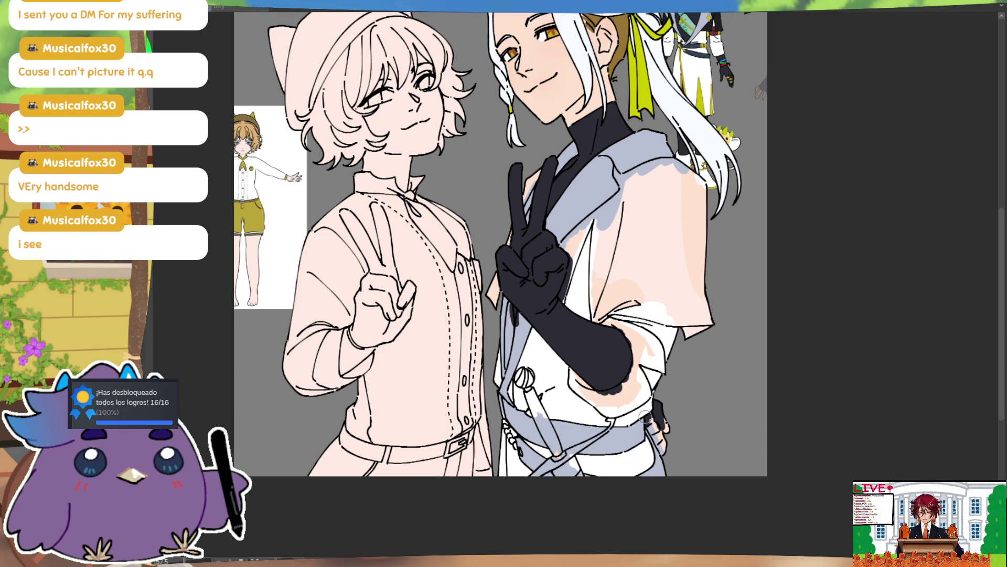
- Finish filling the glove black and paint a lime-green stripe along the lapel beside it
drag(664, 456, 653, 418)
scroll(713, 346, up, 2)
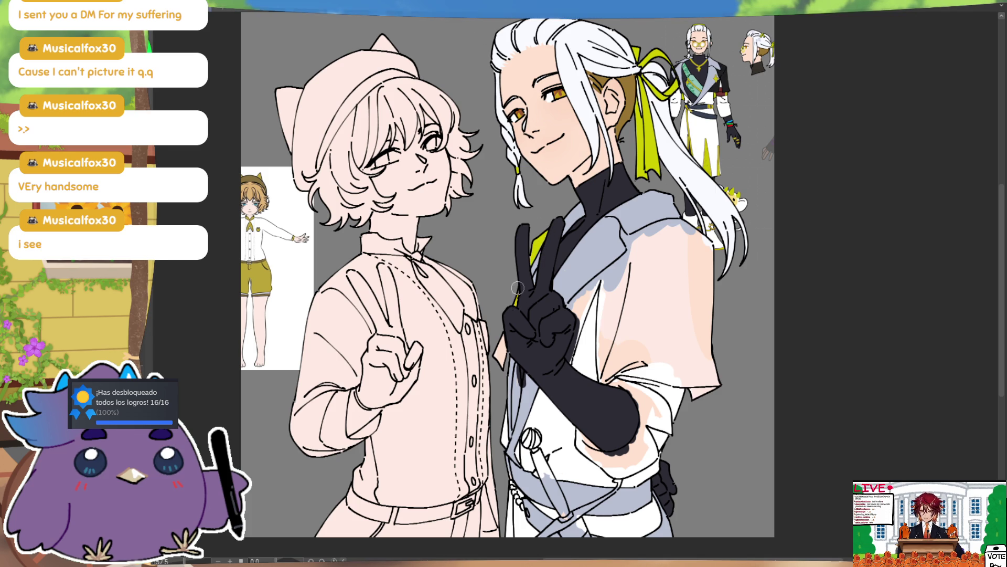
drag(501, 336, 503, 357)
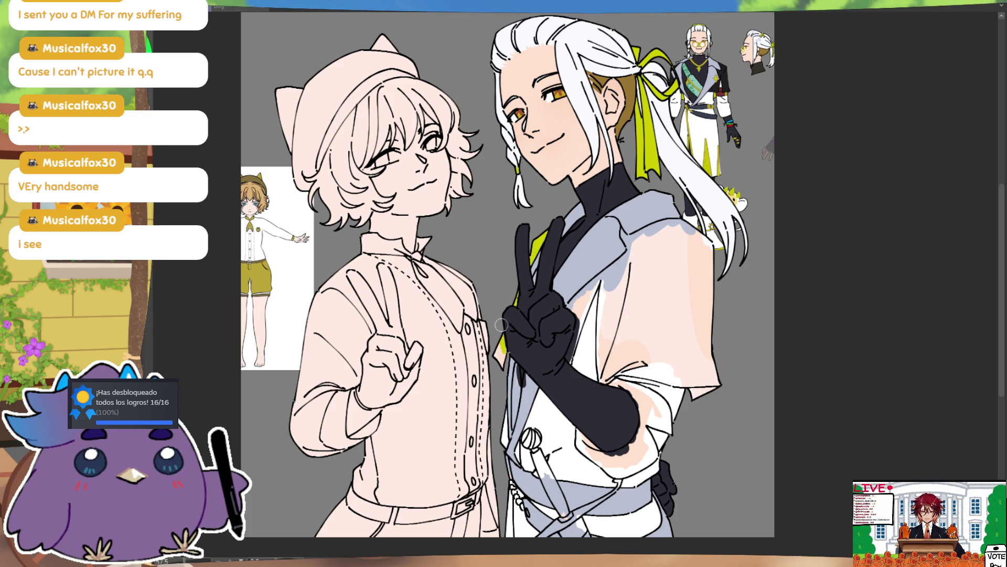
- Paint lime green along the glove's lower edge and the sleeve cuff band
scroll(508, 276, down, 1)
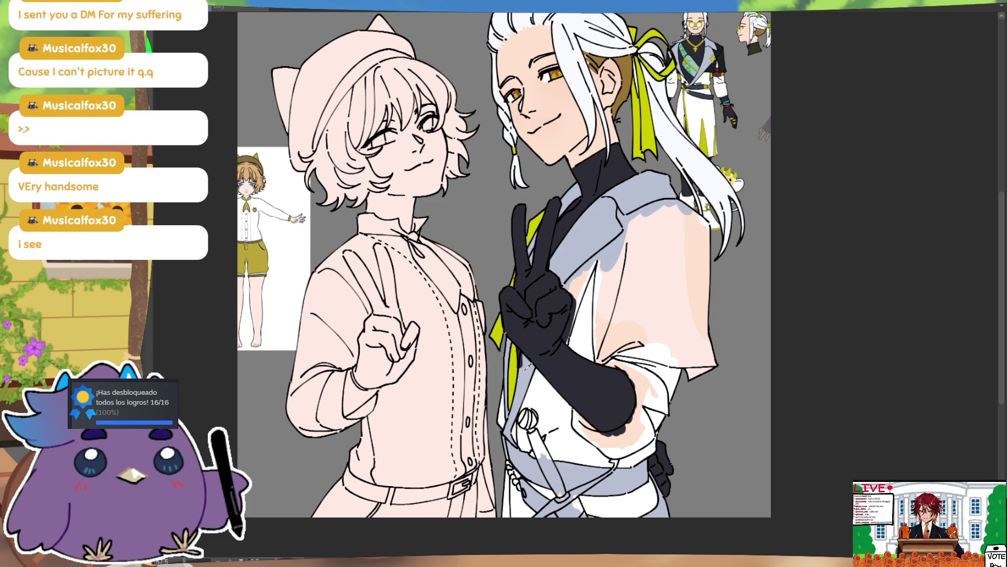
key(ctrl)
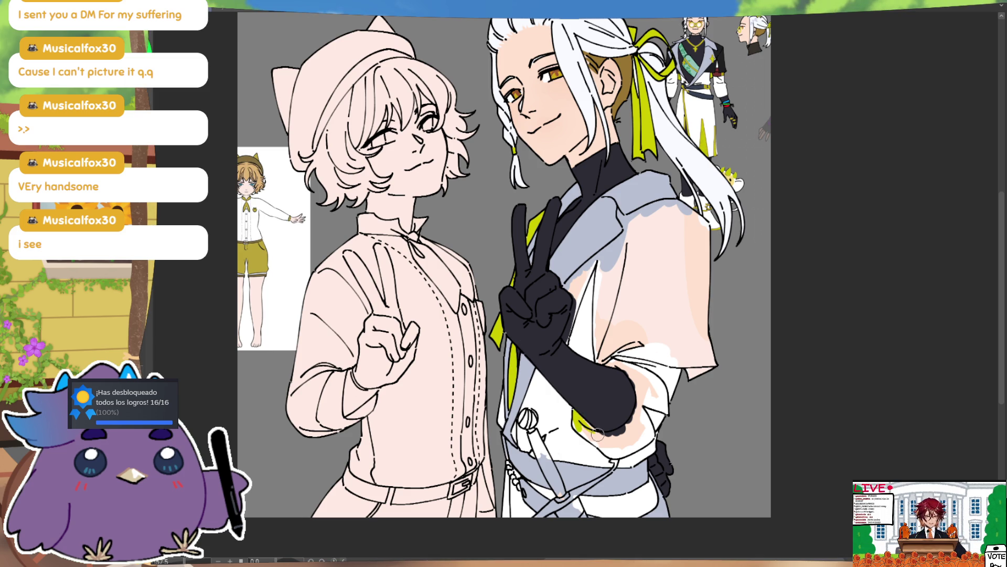
mouse_move(613, 427)
mouse_down()
mouse_move(638, 412)
mouse_move(629, 375)
mouse_up()
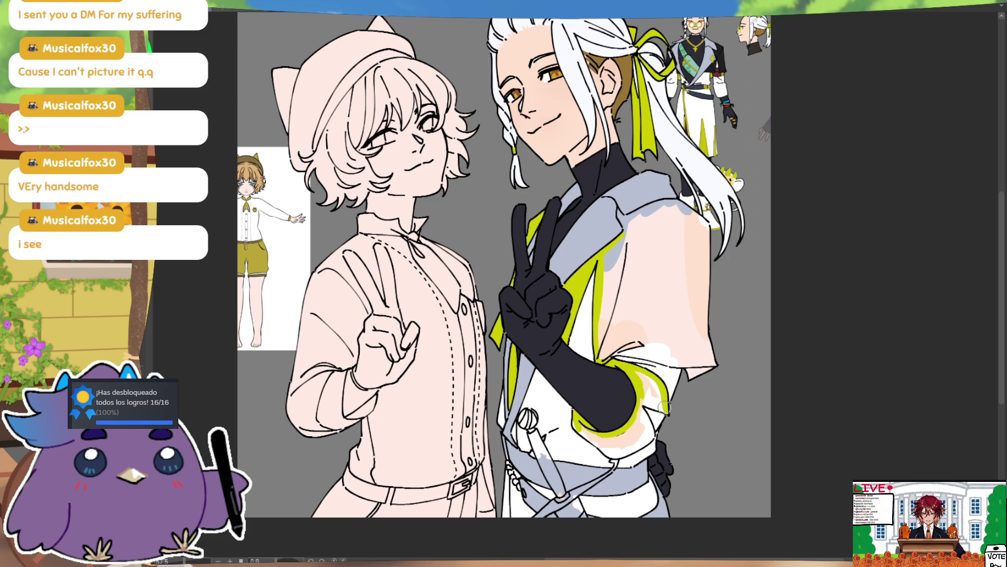
mouse_move(663, 412)
mouse_down()
mouse_move(638, 373)
mouse_move(665, 403)
mouse_up()
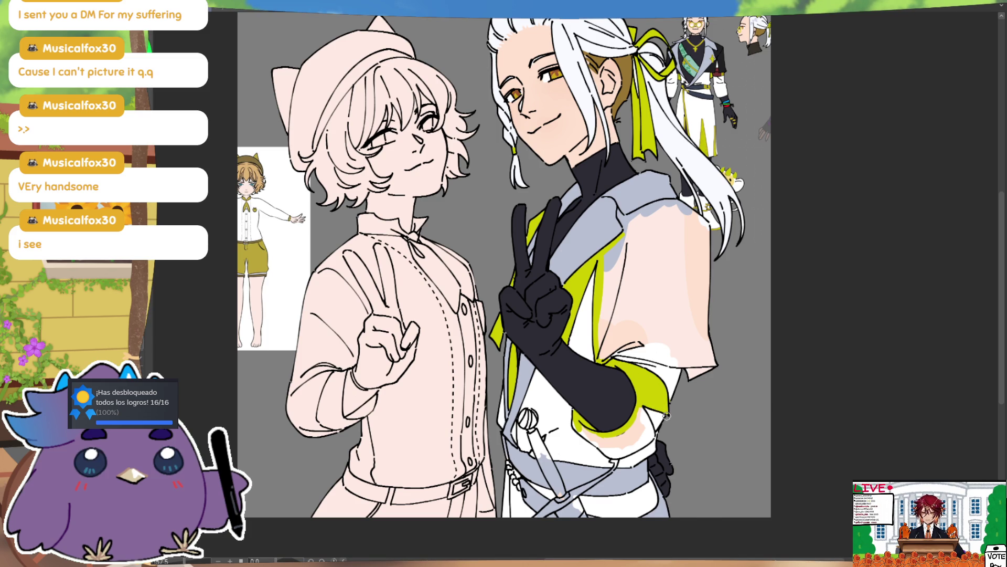
scroll(683, 398, down, 3)
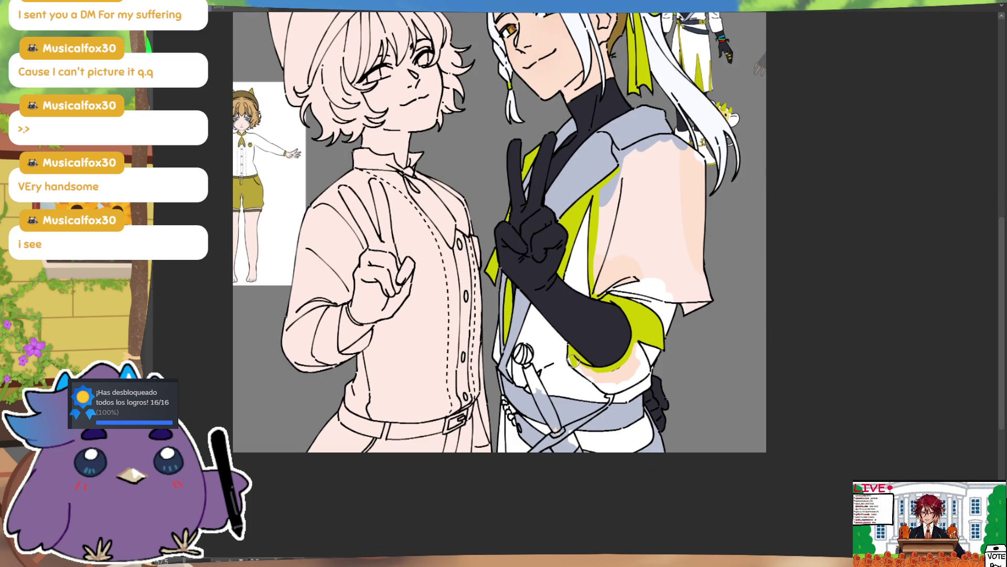
drag(571, 360, 601, 382)
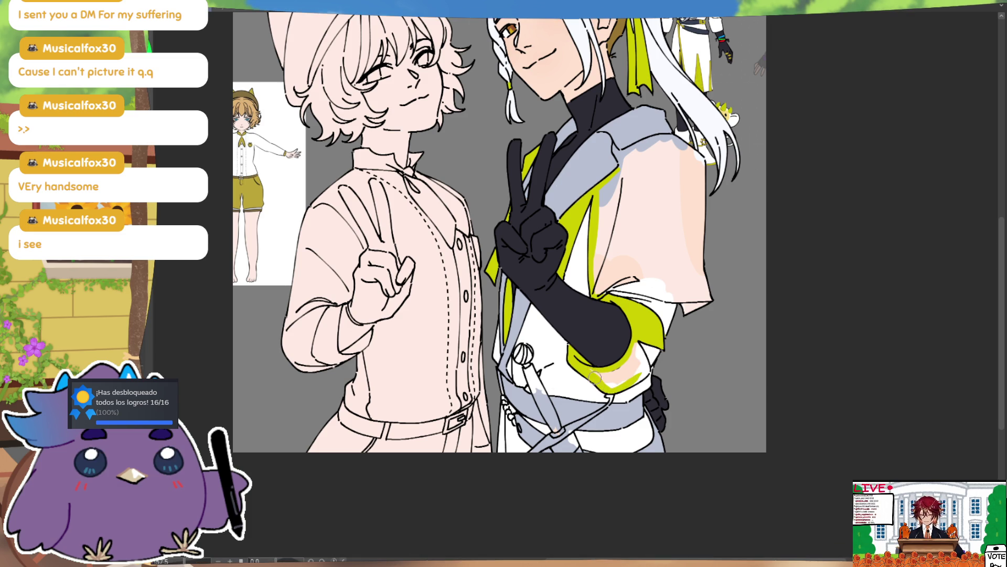
mouse_move(612, 382)
mouse_down()
mouse_move(629, 379)
mouse_move(636, 346)
mouse_up()
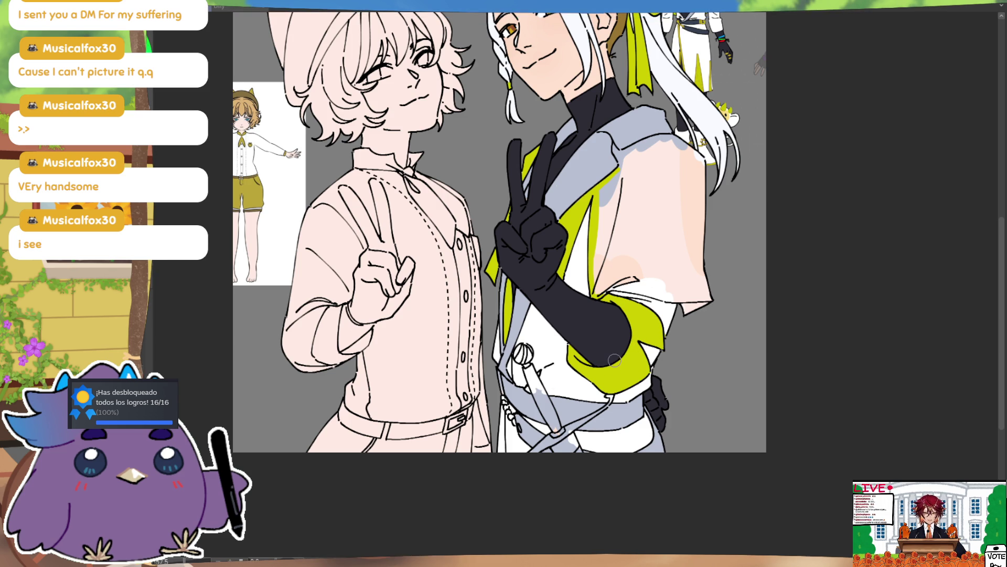
- Extend the lime green across the white cuff patch and down the sleeve's left edge
scroll(615, 360, up, 2)
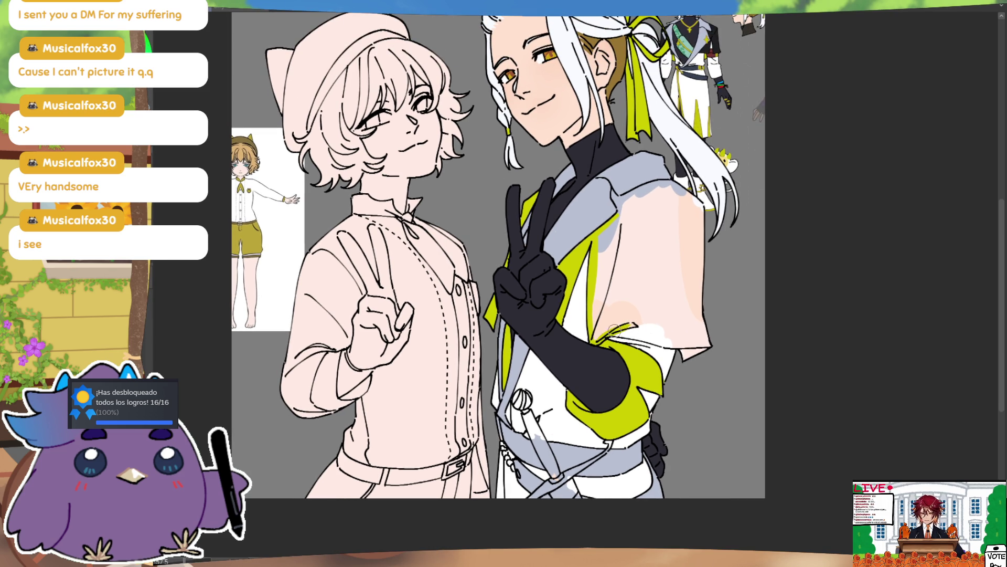
drag(611, 333, 671, 336)
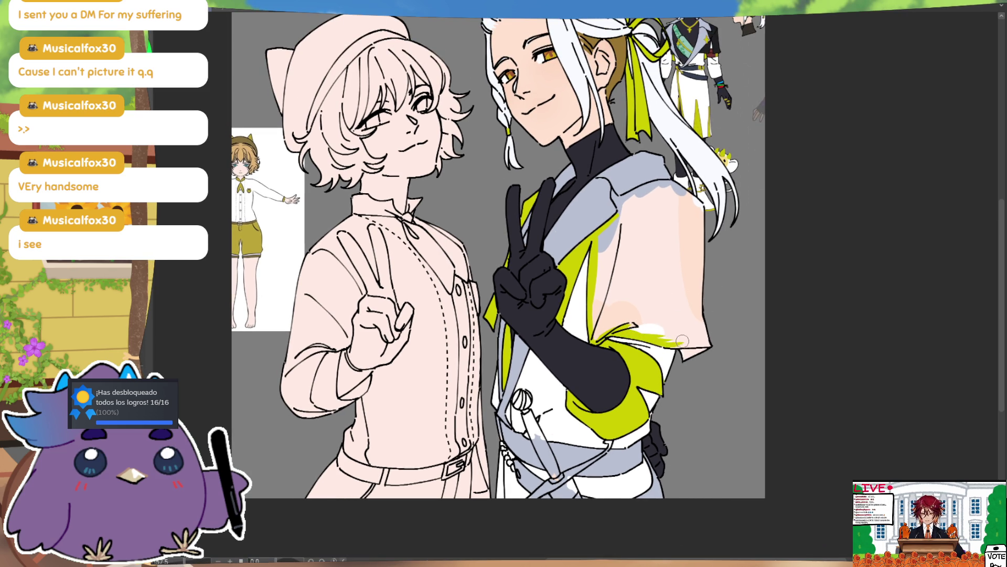
drag(680, 342, 709, 344)
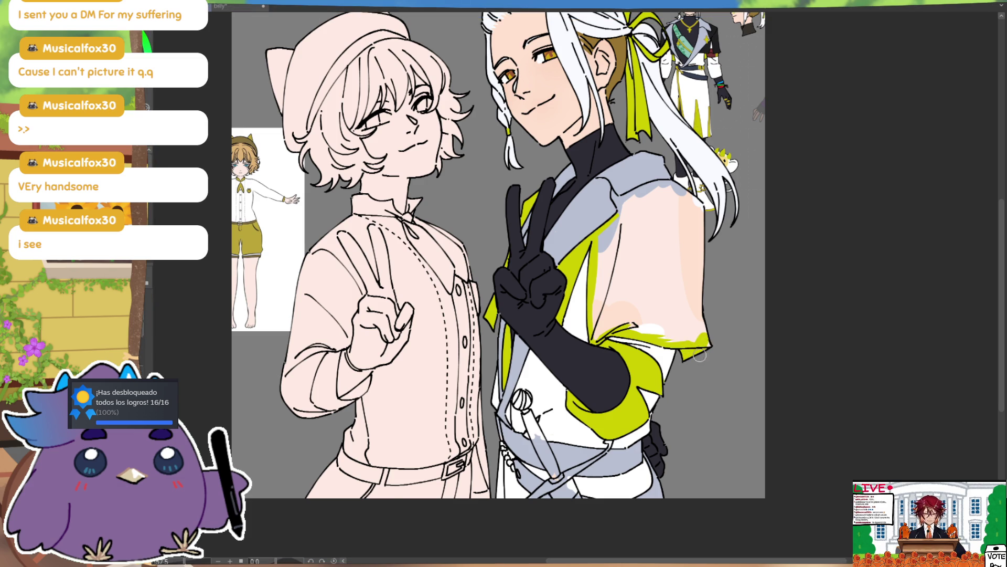
drag(612, 227, 597, 285)
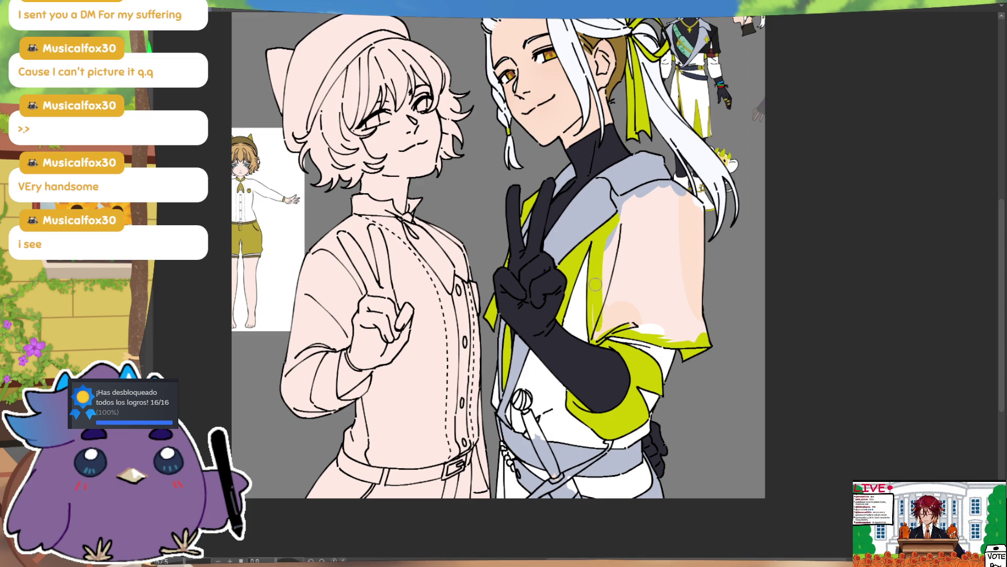
drag(632, 334, 708, 330)
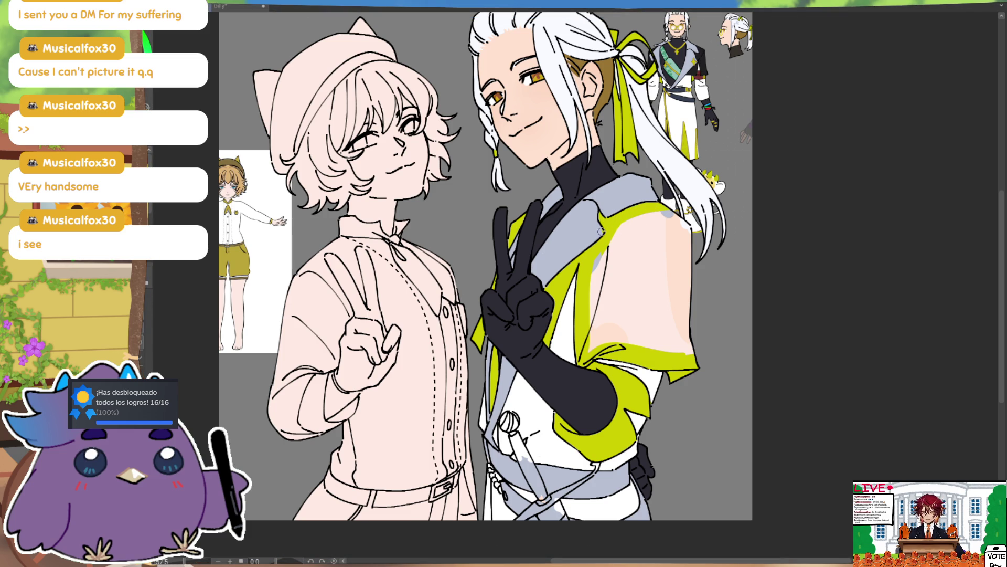
mouse_move(598, 257)
mouse_down()
mouse_move(593, 351)
mouse_move(604, 252)
mouse_move(619, 230)
mouse_move(664, 210)
mouse_move(698, 216)
mouse_move(656, 262)
mouse_move(630, 336)
mouse_move(645, 349)
mouse_move(694, 339)
mouse_move(689, 351)
mouse_up()
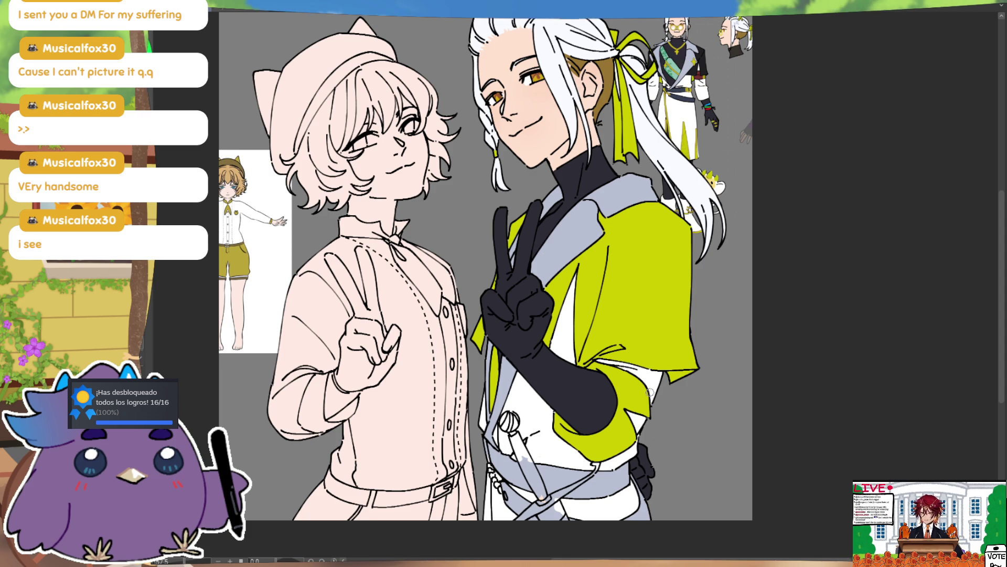
- Paint a lime-green stripe on the pen-shaped tube at the man's waist
drag(517, 443, 519, 447)
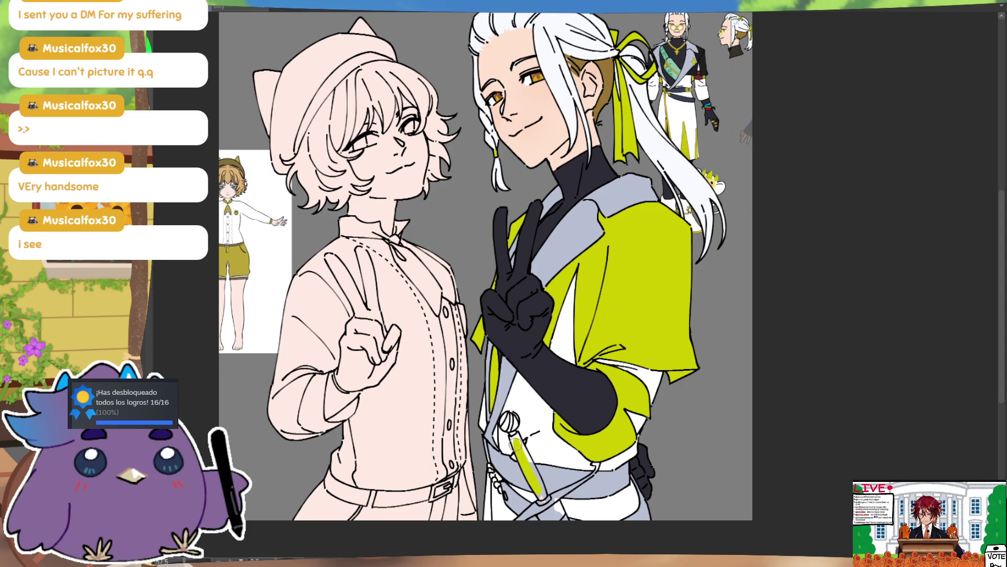
- Recolour the waist tube dark grey instead of yellow-green and touch up the outfit's bottom
key(ctrl+z)
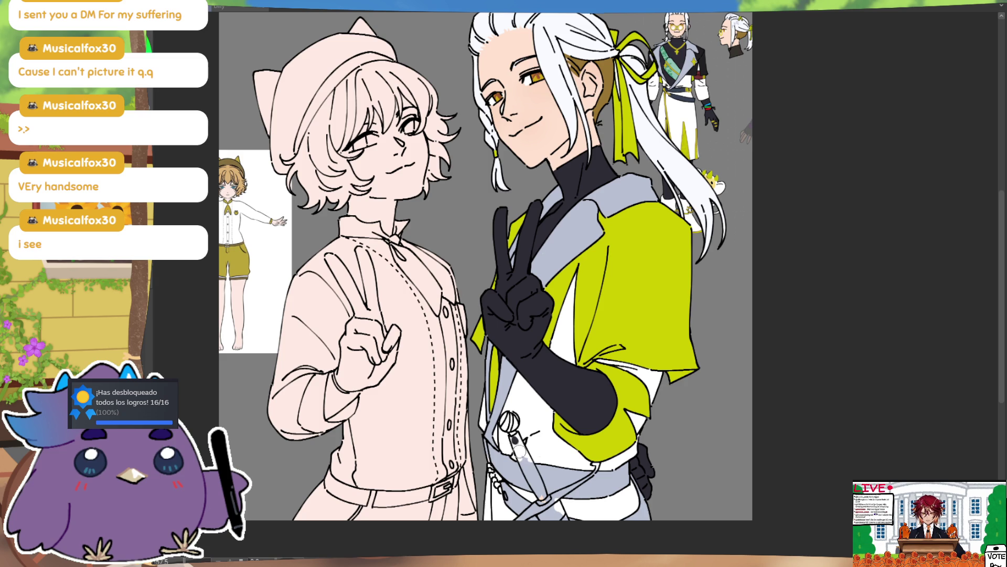
click(510, 438)
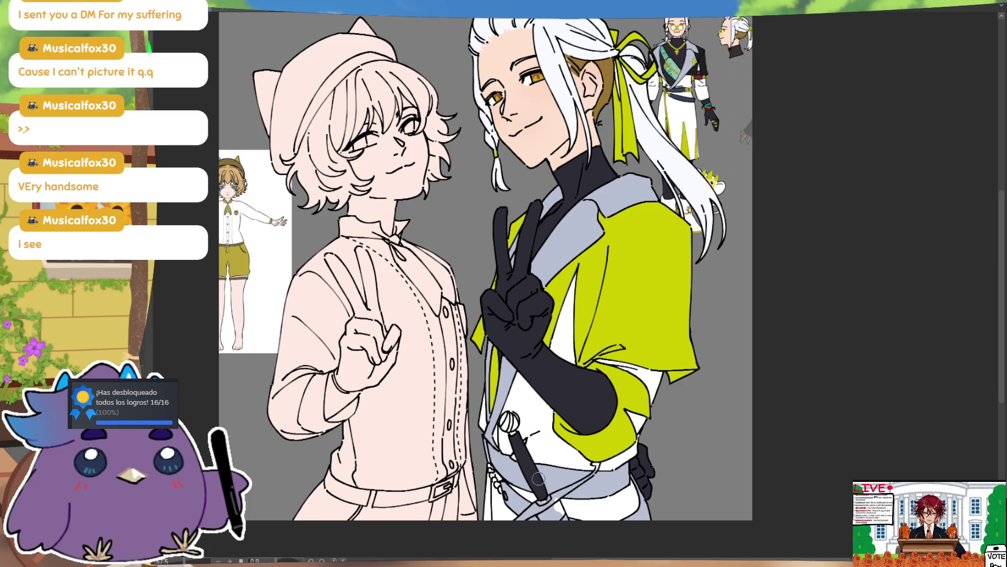
drag(538, 472, 544, 378)
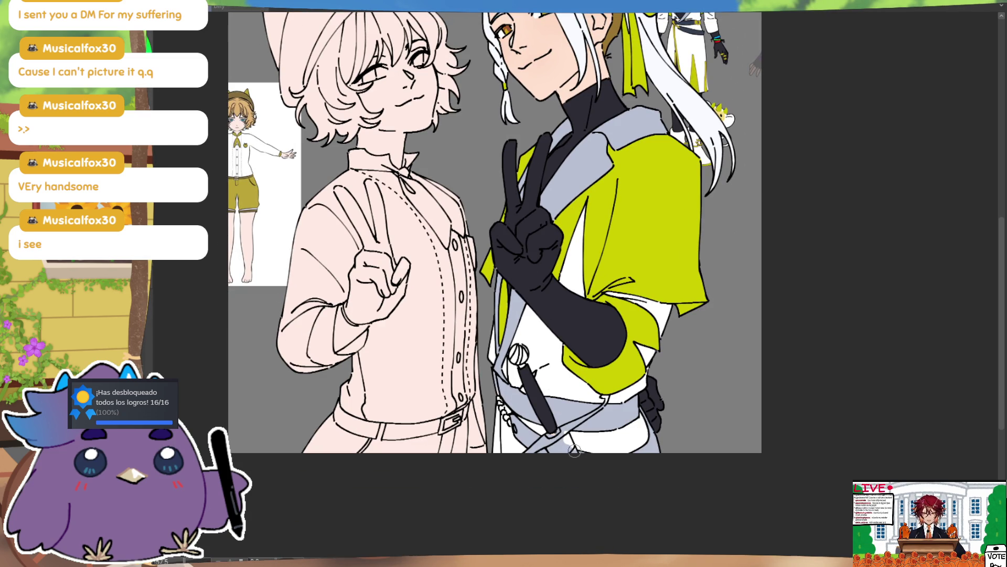
drag(576, 451, 566, 444)
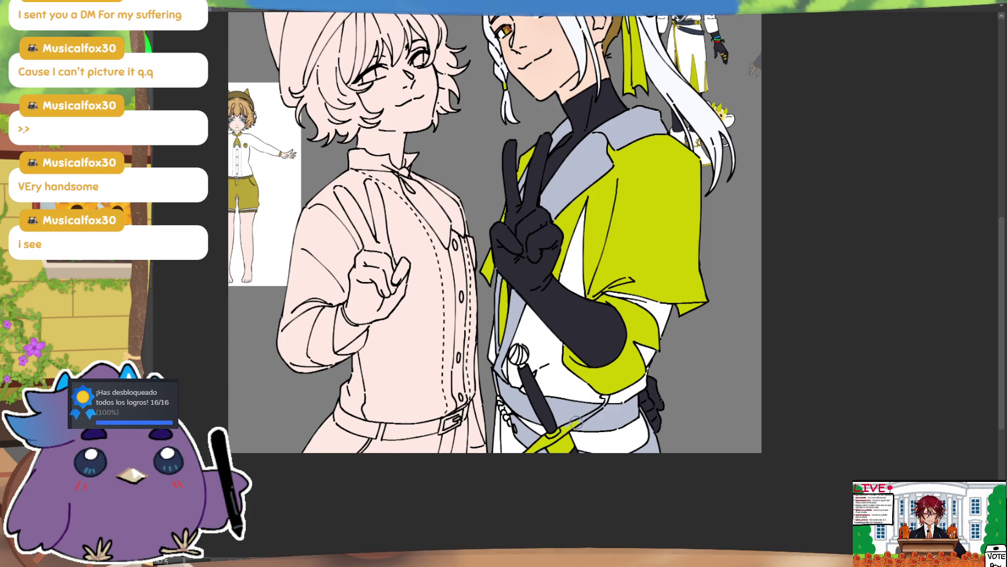
- Paint a yellow strap from the belt buckle, a yellow sword pommel and yellow-green chain beads
drag(564, 429, 606, 398)
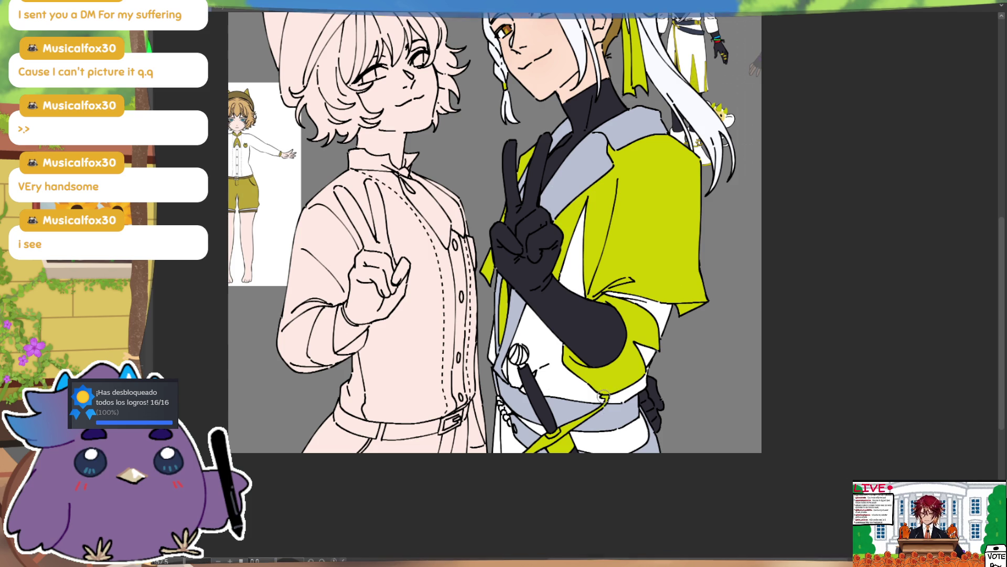
click(519, 355)
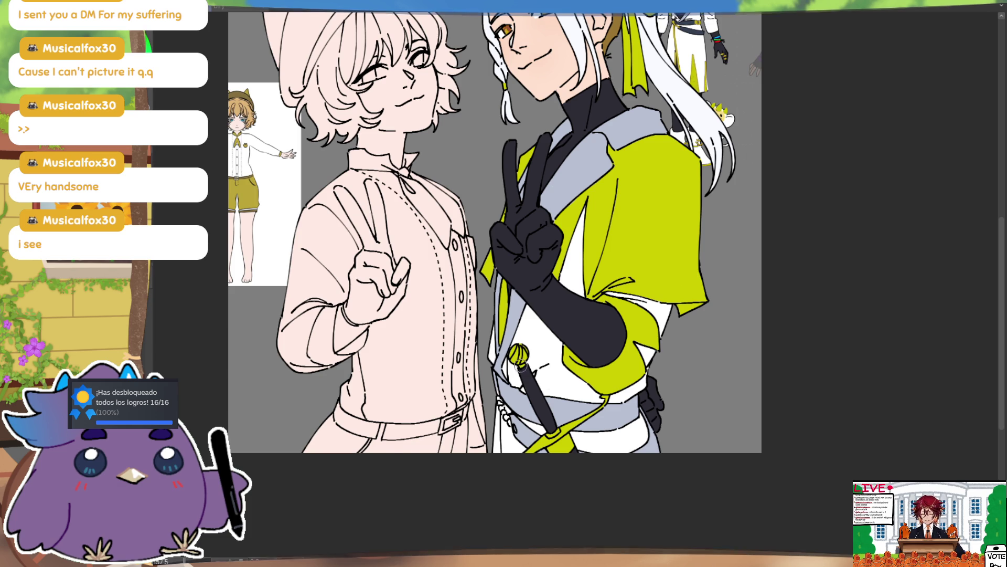
drag(499, 400, 507, 416)
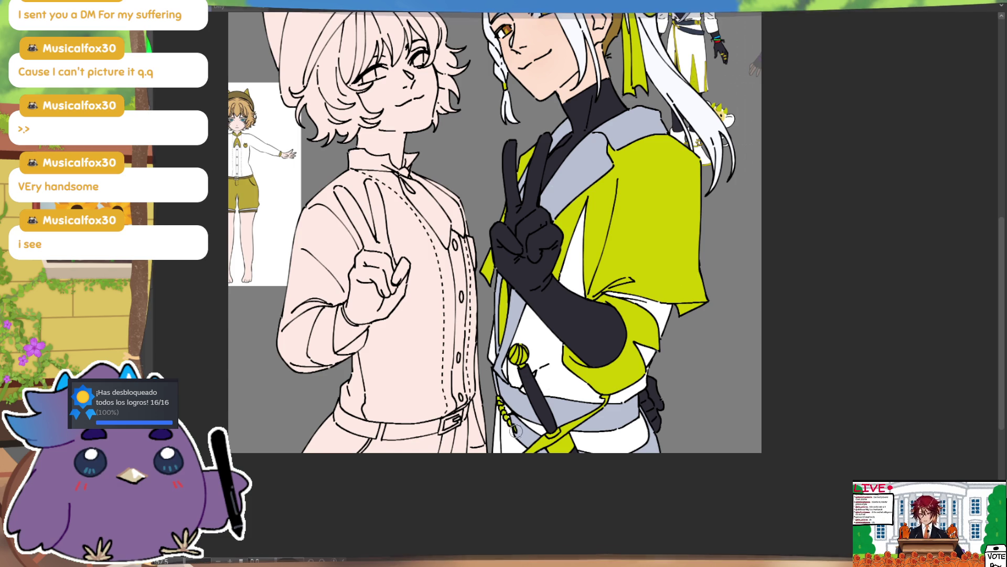
drag(673, 361, 678, 359)
scroll(677, 359, down, 3)
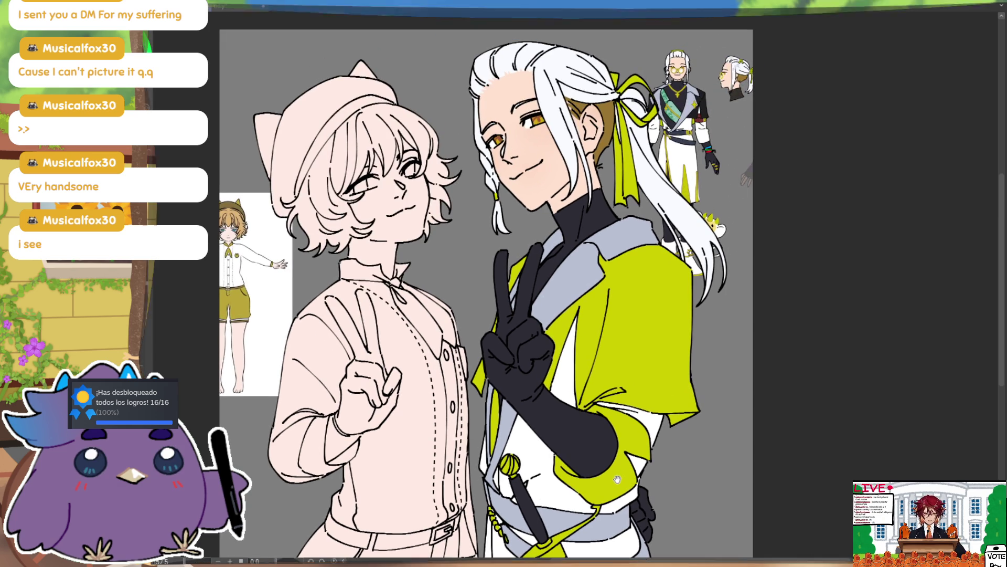
- Frame both characters on the canvas and repaint the upper jacket a warmer yellow
scroll(626, 349, up, 3)
drag(632, 374, 630, 462)
drag(634, 409, 635, 450)
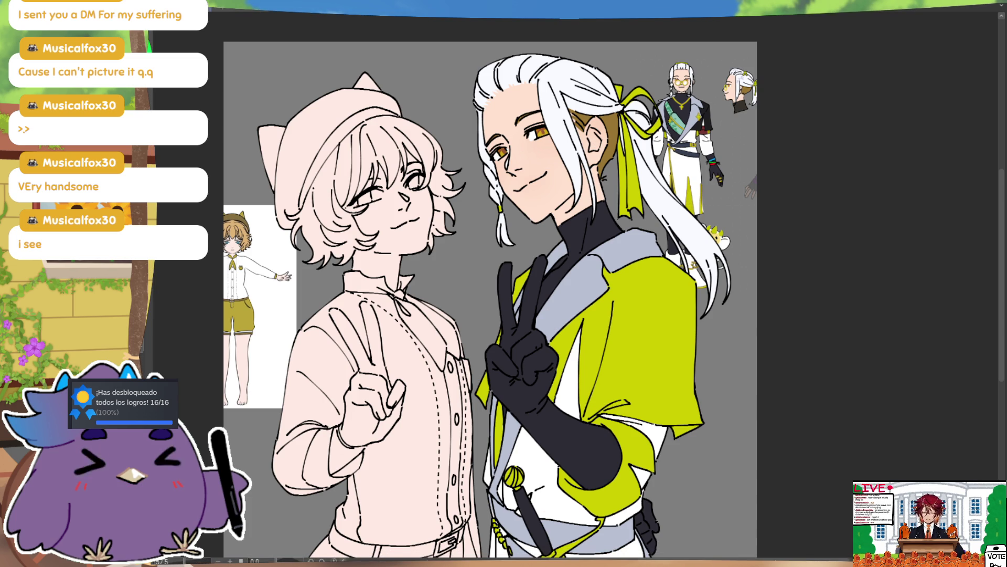
mouse_move(917, 429)
mouse_down()
mouse_move(931, 348)
mouse_move(997, 325)
mouse_up()
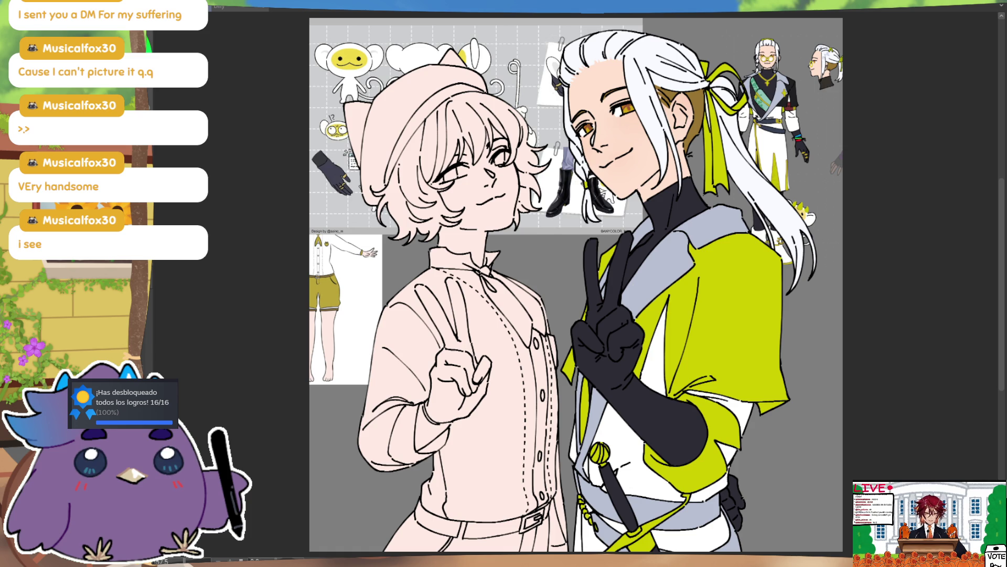
mouse_move(656, 262)
mouse_down()
mouse_move(735, 294)
mouse_move(761, 367)
mouse_up()
- Repaint the lower jacket, then fill the hair ribbon, sword accents and cord with the warm yellow
drag(608, 493, 761, 378)
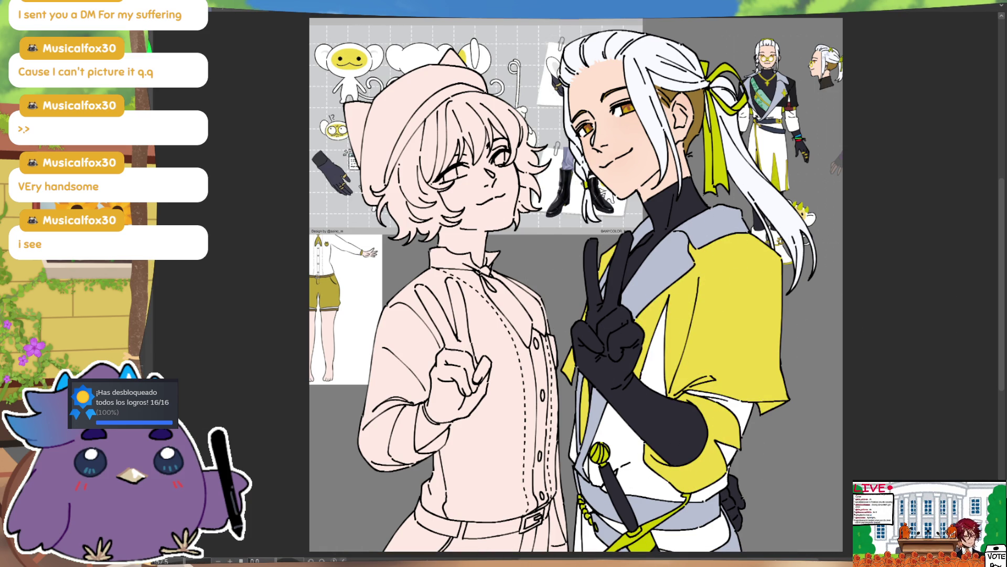
click(720, 149)
click(730, 109)
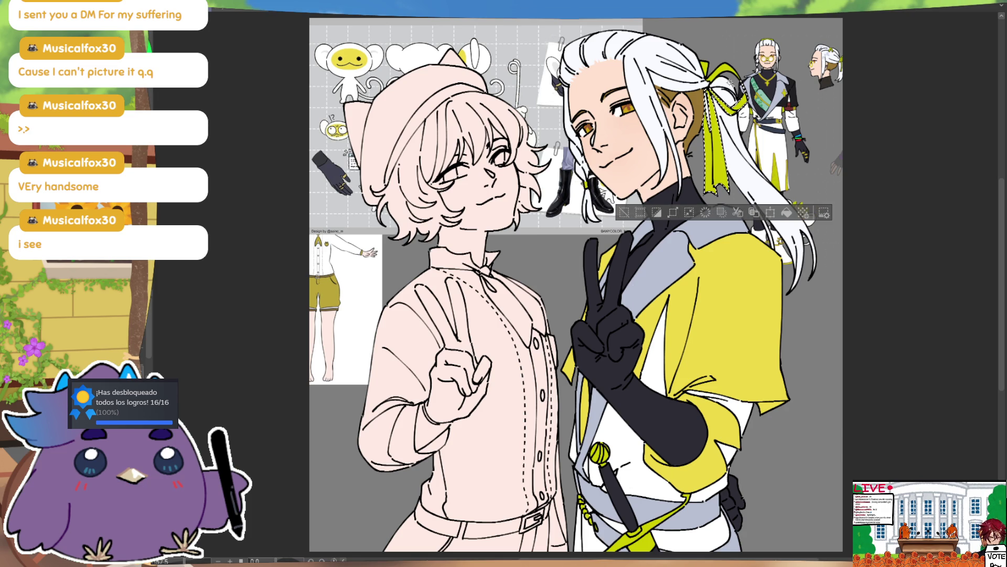
click(756, 80)
click(600, 452)
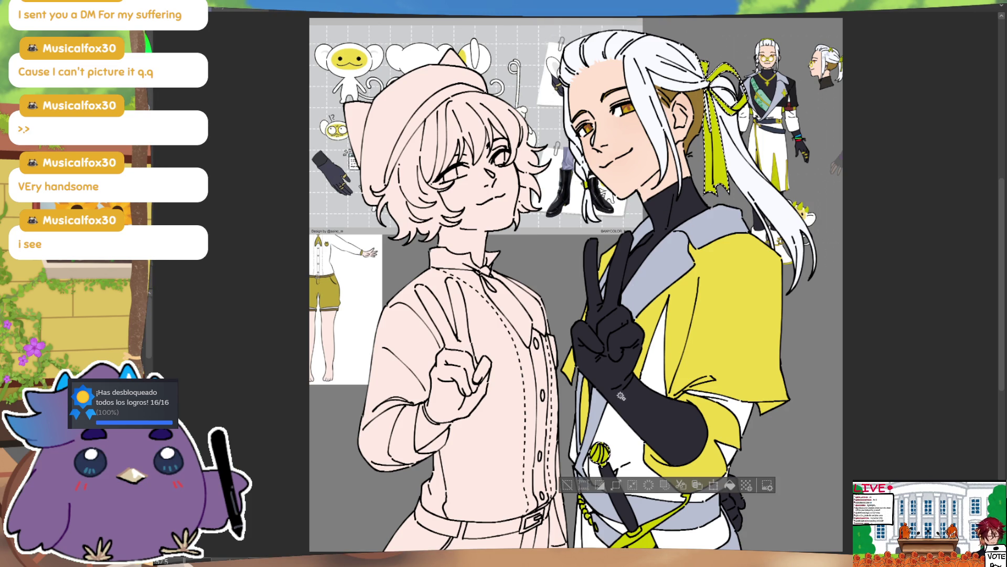
click(641, 535)
click(590, 497)
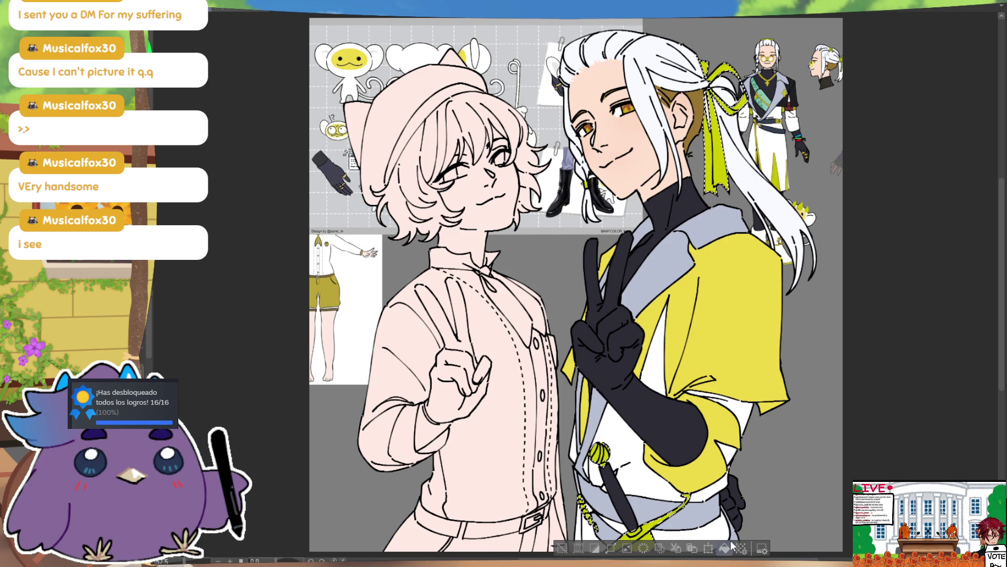
key(alt+BackSpace)
key(ctrl+d)
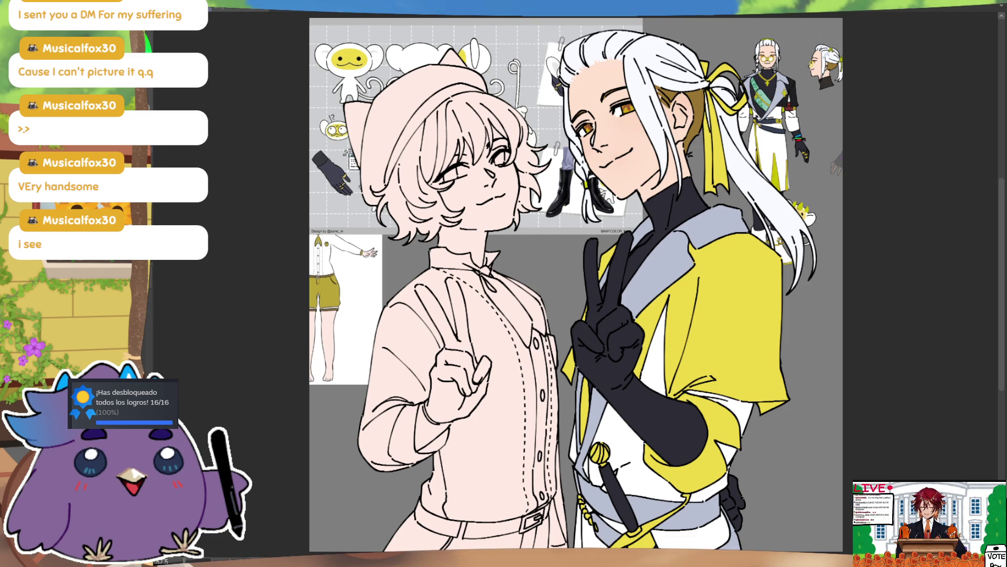
- Within the jacket selection, add a beaded trim along the cape's left edge, discarding a flower-vine attempt
click(734, 273)
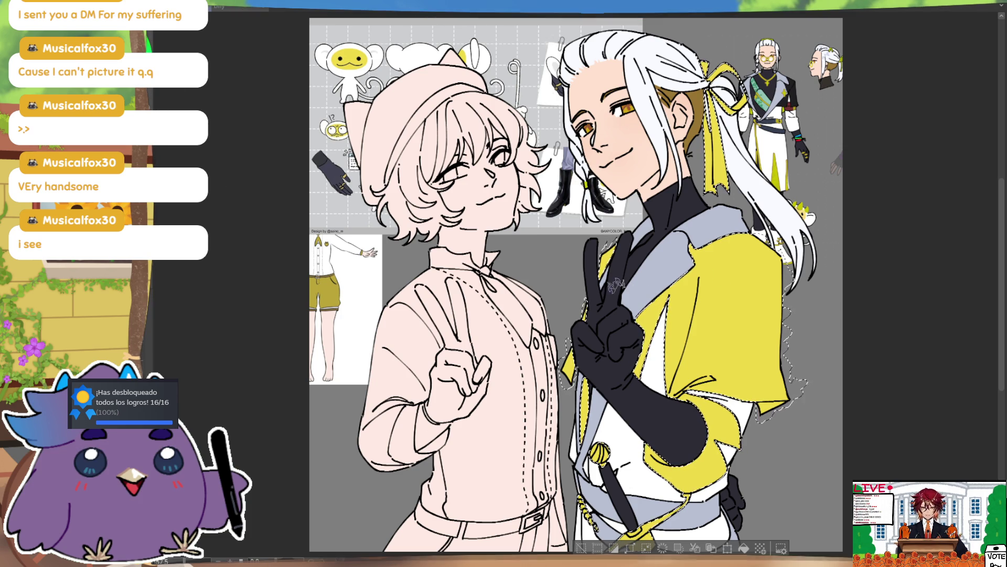
mouse_move(698, 249)
mouse_down()
mouse_move(782, 243)
mouse_move(638, 367)
mouse_up()
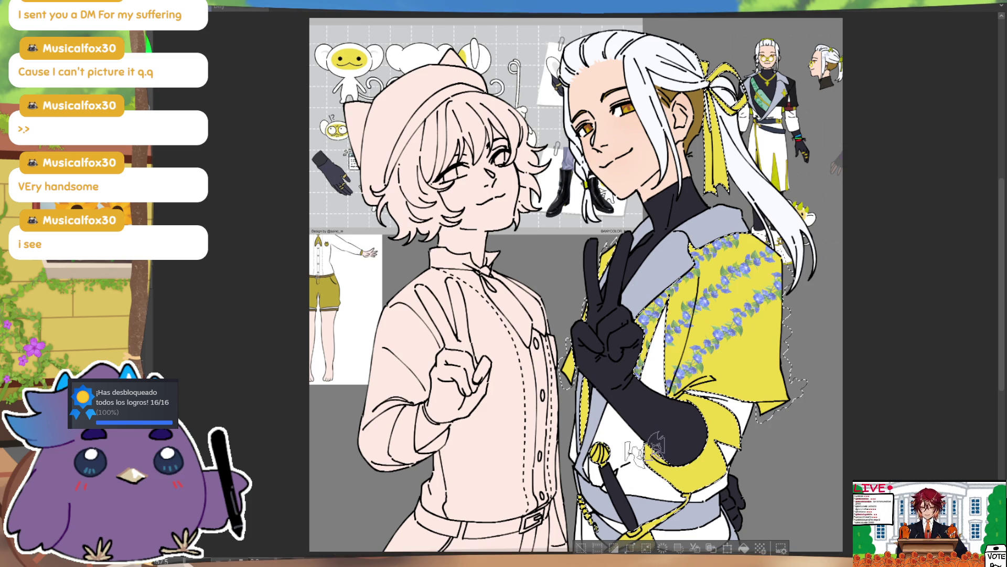
key(ctrl+z)
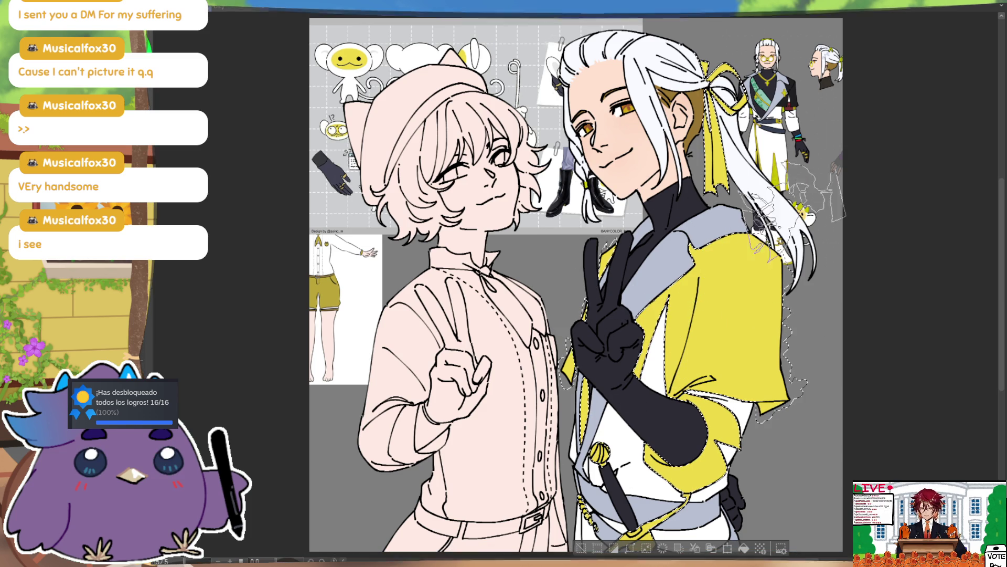
drag(766, 247, 682, 367)
key(ctrl+z)
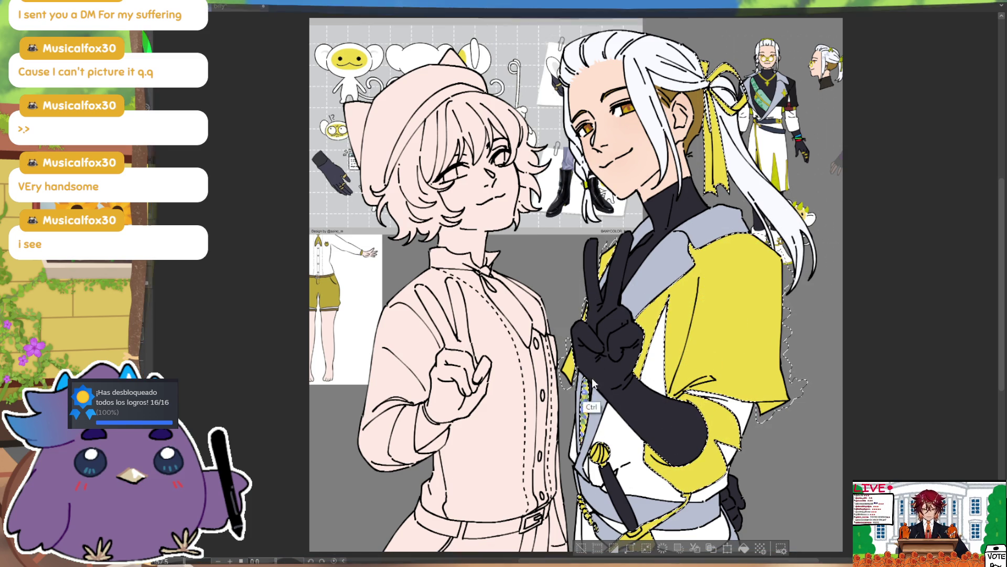
drag(584, 370, 585, 436)
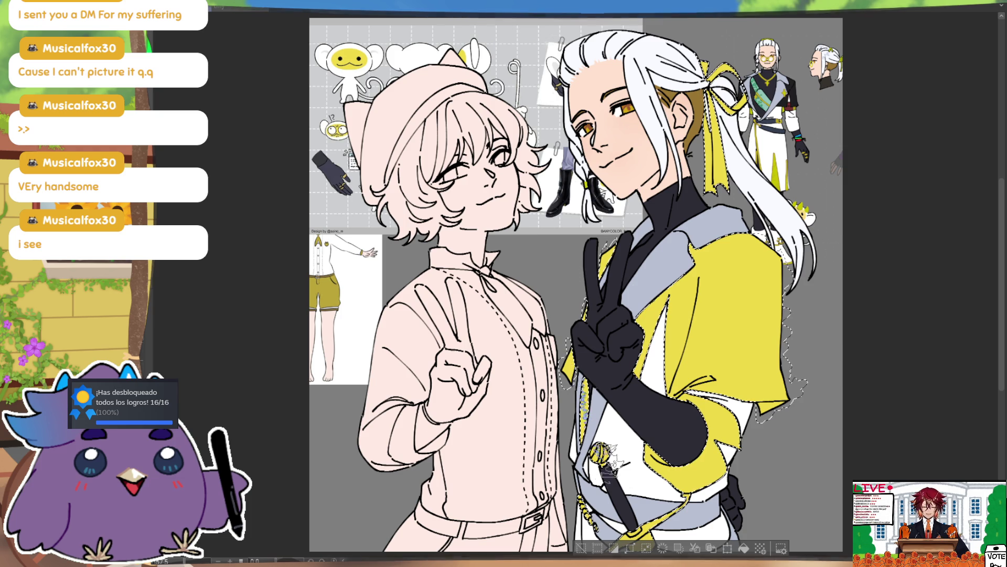
key(ctrl+y)
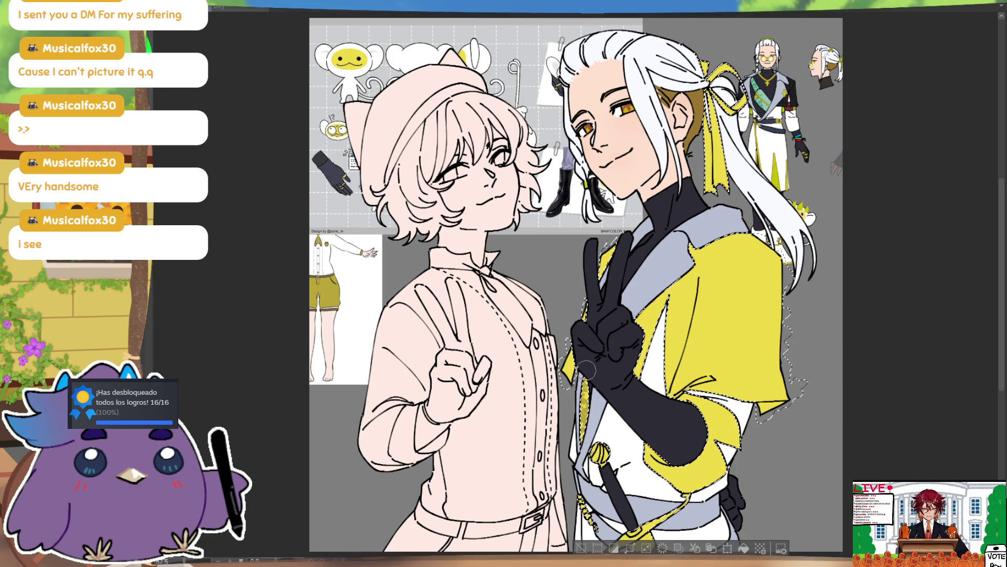
- Lasso the stray stroke near the sleeve edge and move it down
key(ctrl+d)
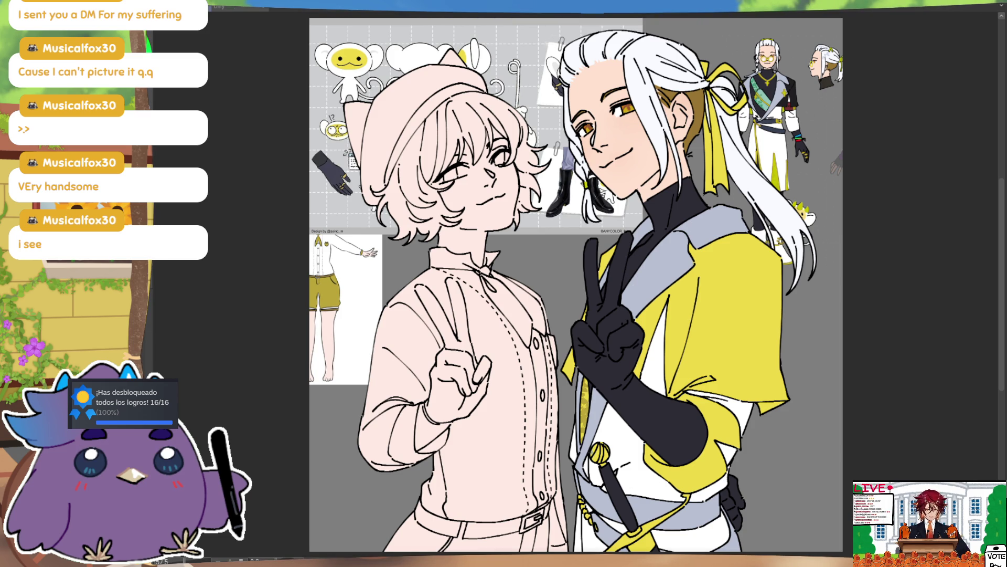
mouse_move(772, 399)
mouse_down()
mouse_move(770, 431)
mouse_move(787, 403)
mouse_move(776, 353)
mouse_up()
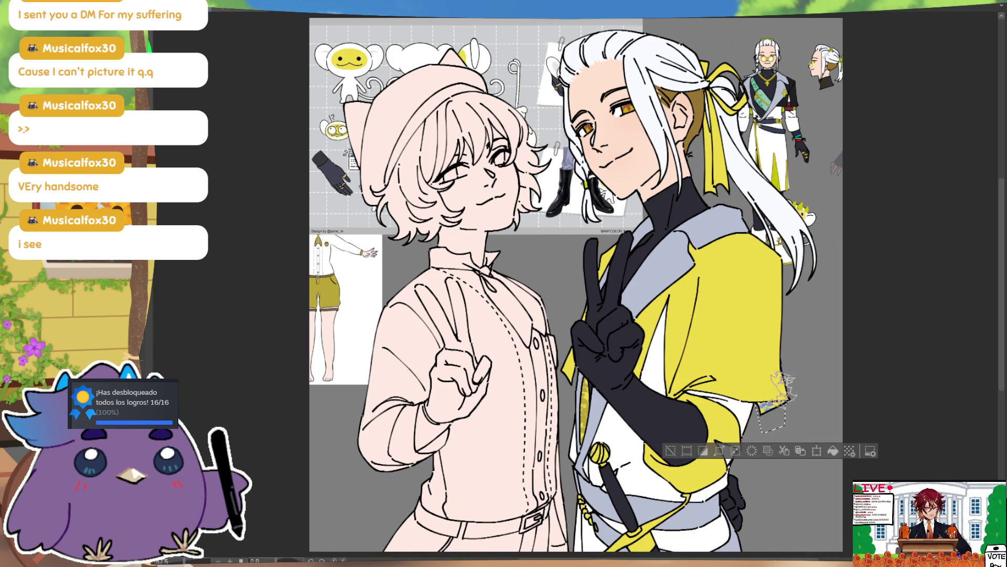
drag(774, 388, 763, 422)
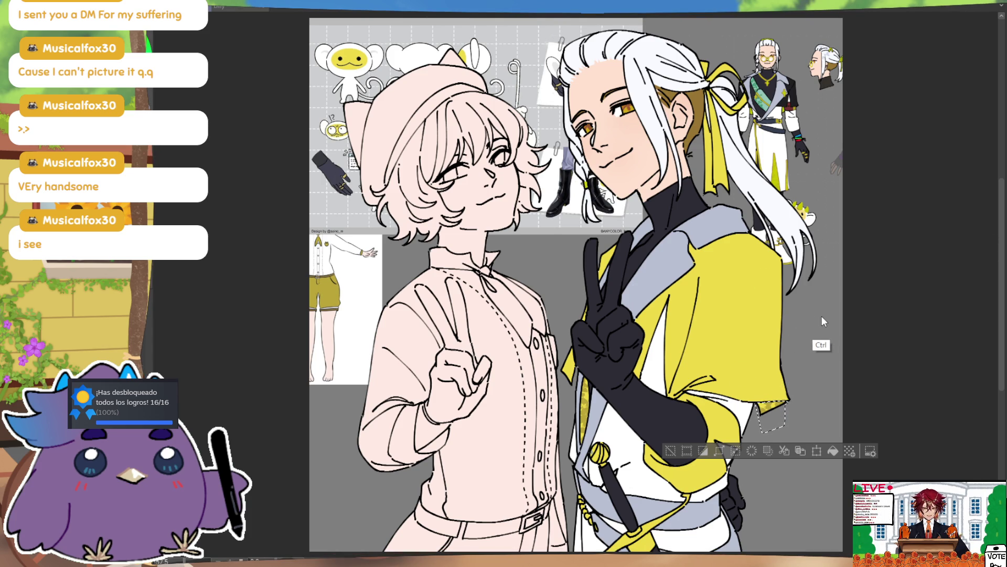
- Reveal the gold accessories on both characters and sample a yellow from the drawing
key(ctrl+d)
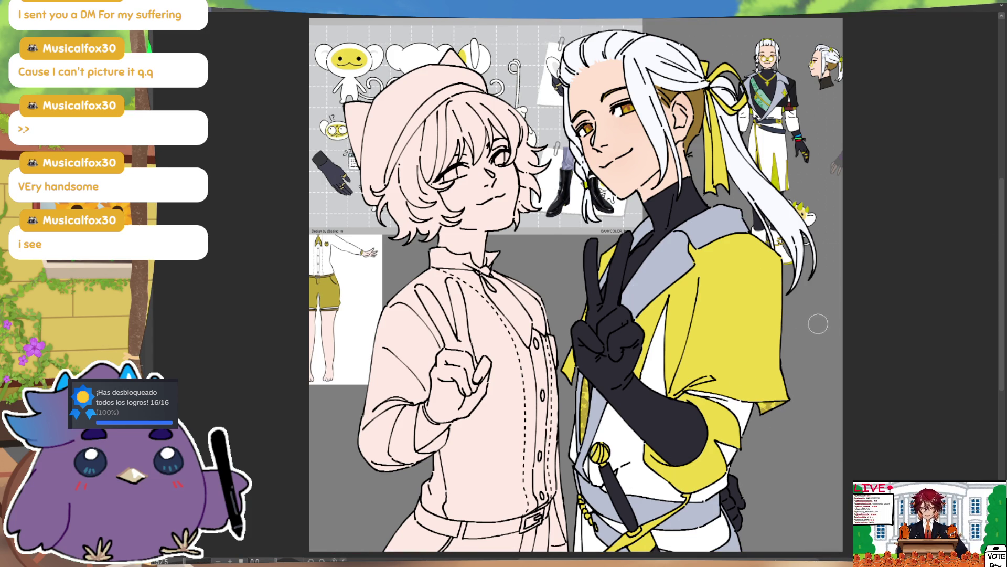
key(ctrl+z)
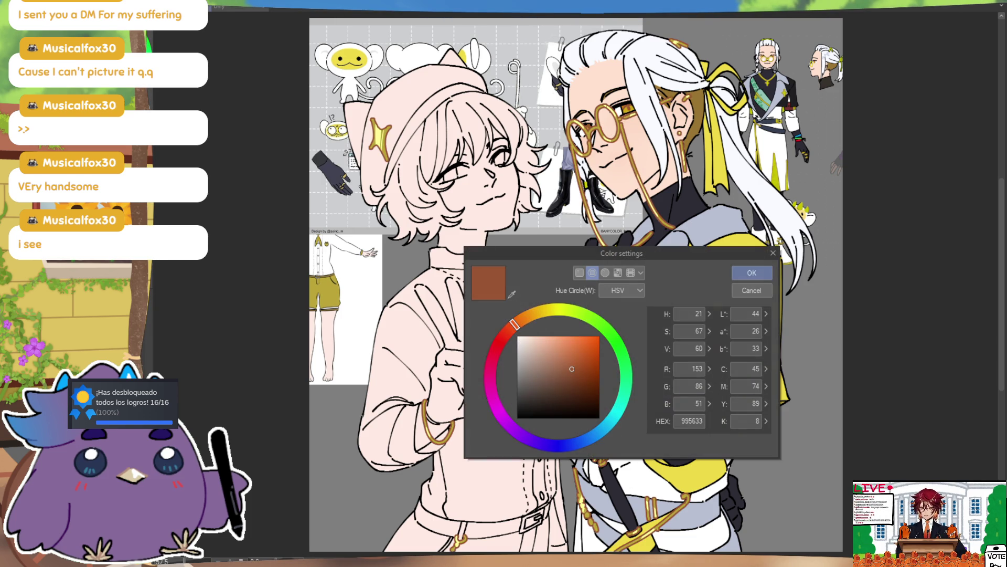
click(511, 294)
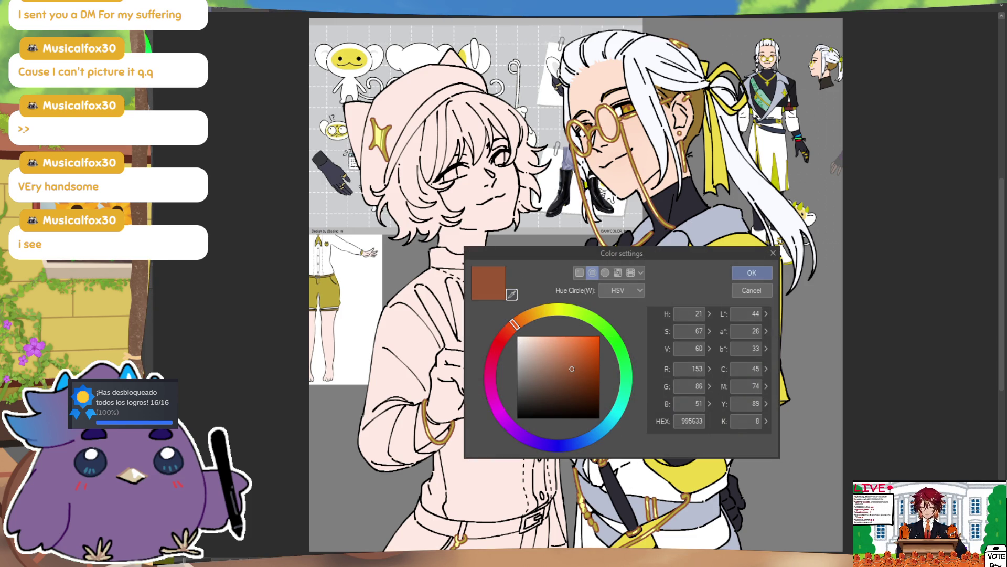
click(764, 239)
click(752, 272)
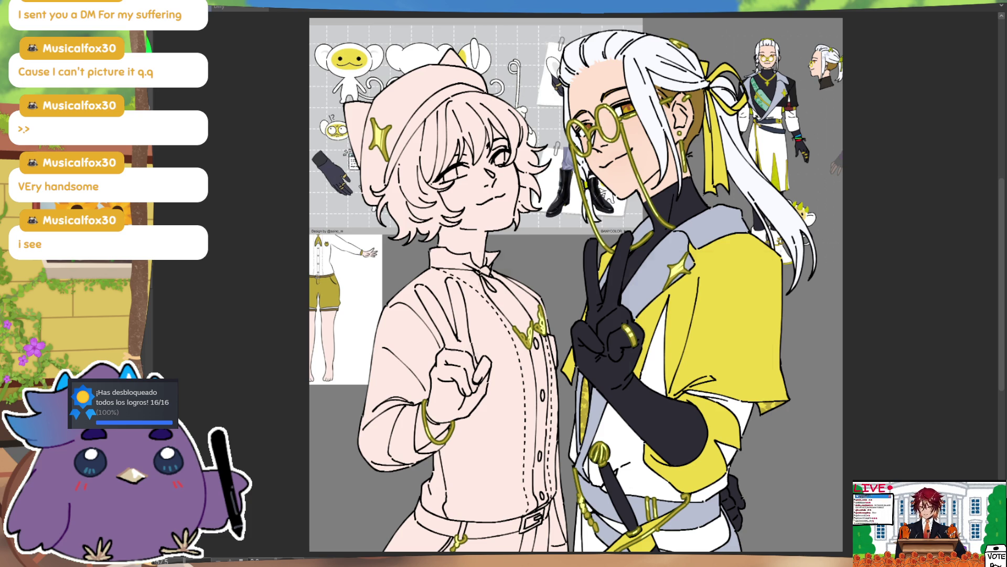
- Refine the gold in Color settings and delete the accessories grid reference sheet
key(ctrl+shift+c)
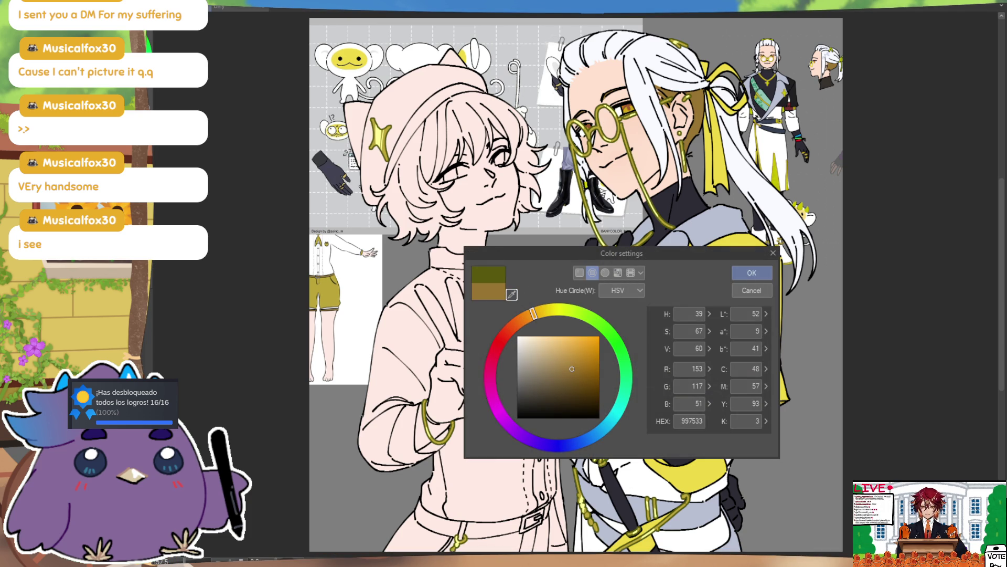
click(750, 270)
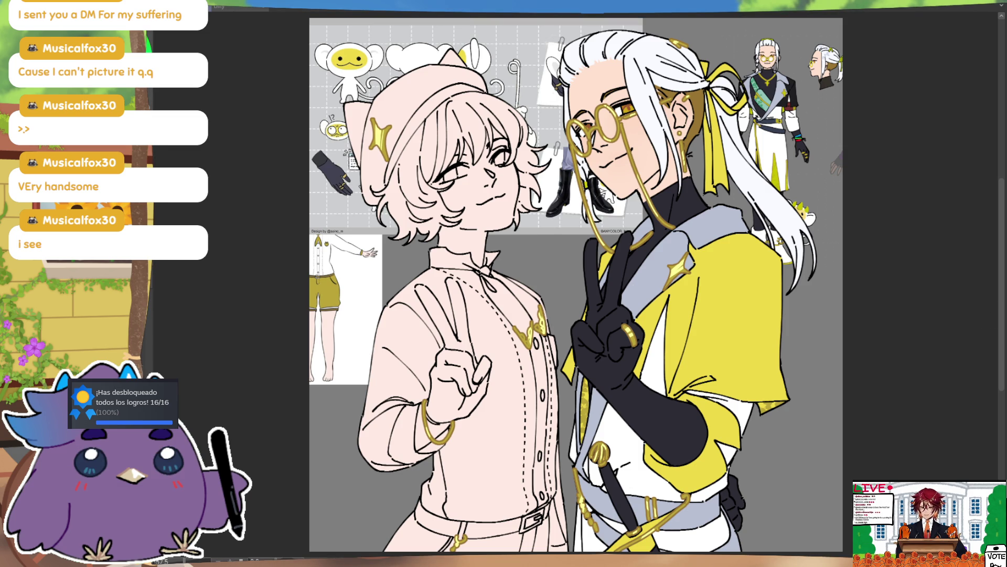
key(Delete)
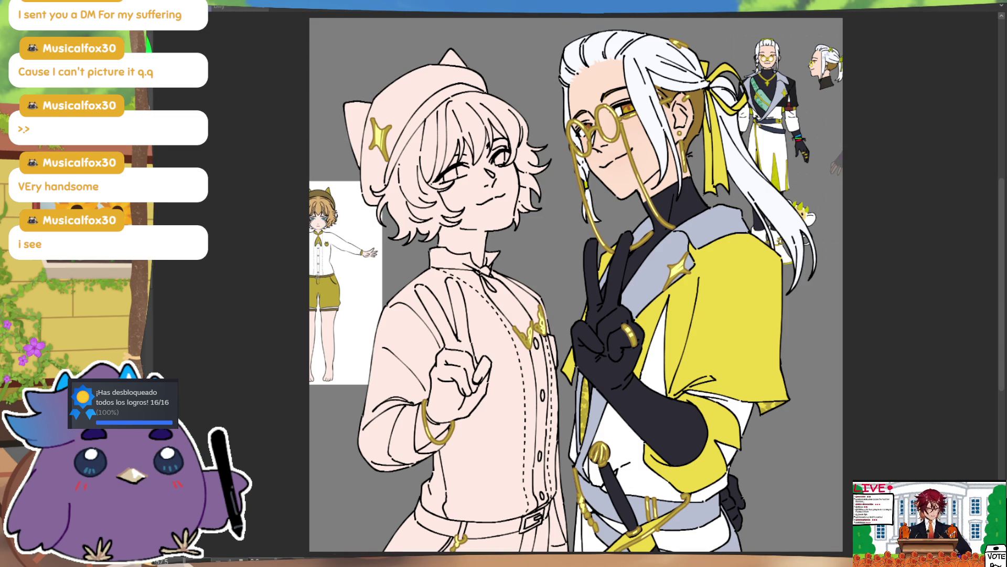
- Hide the top-right references and airbrush pink blush on both of the boy's cheeks
key(Delete)
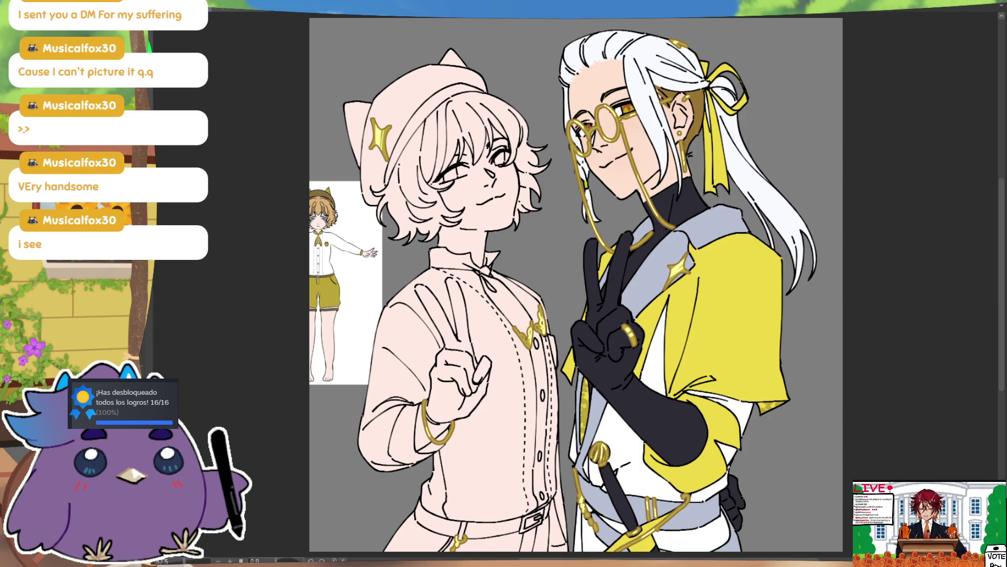
mouse_move(498, 120)
mouse_down()
mouse_move(425, 132)
mouse_move(496, 118)
mouse_up()
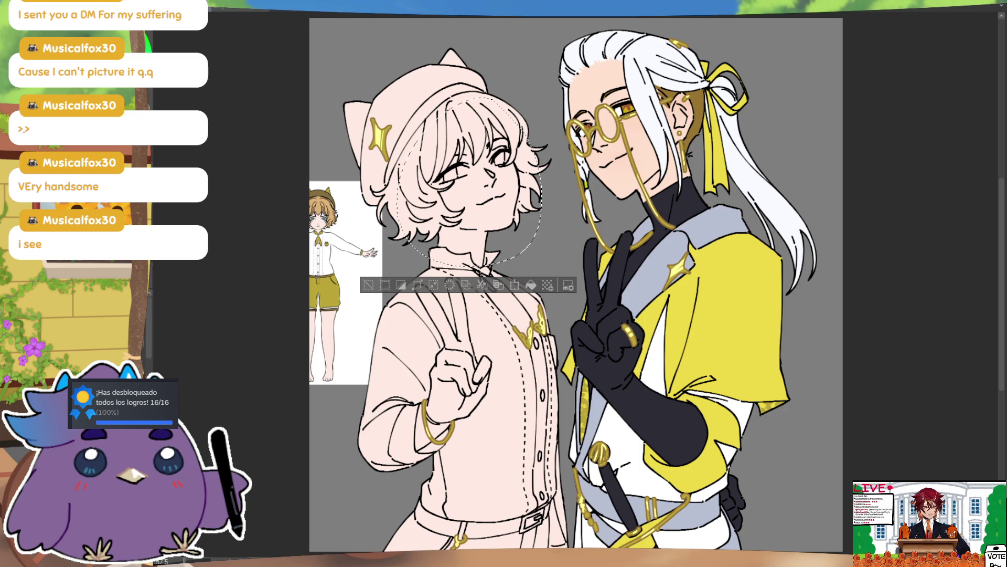
drag(441, 186, 464, 195)
drag(511, 158, 533, 158)
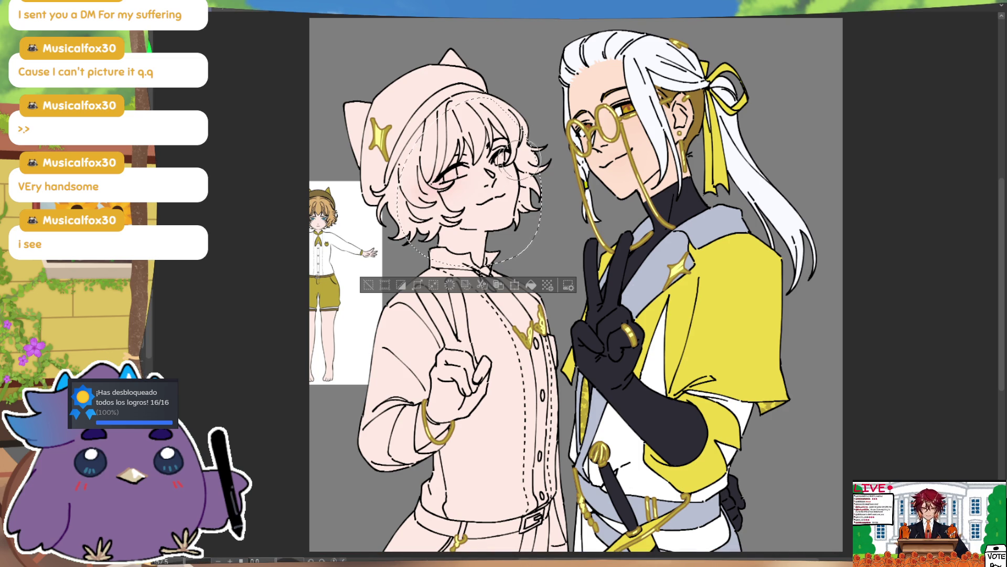
key(ctrl+d)
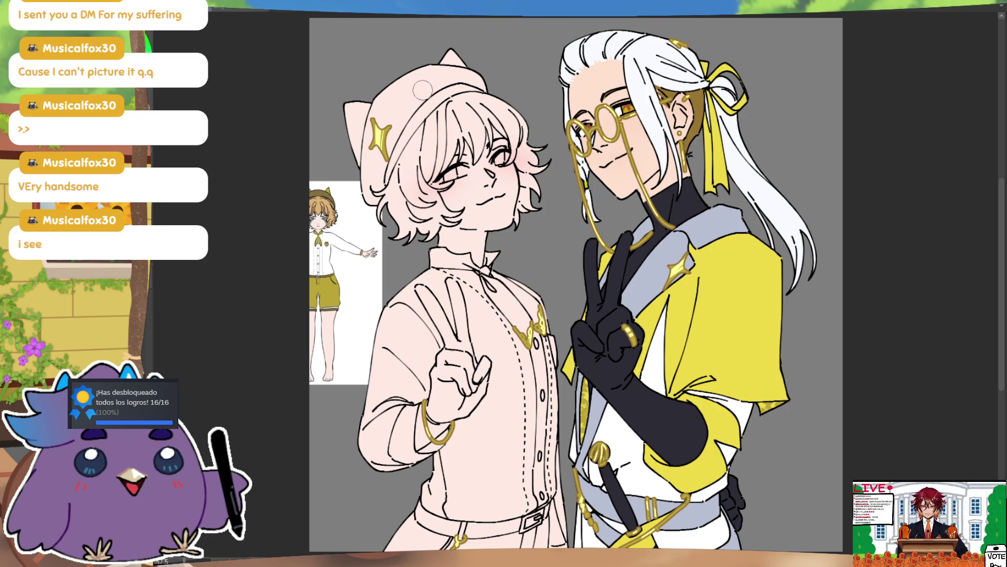
- Colour the boy's hair tan blond from the top to both sides
mouse_move(403, 154)
mouse_down()
mouse_move(396, 218)
mouse_move(419, 230)
mouse_move(458, 221)
mouse_up()
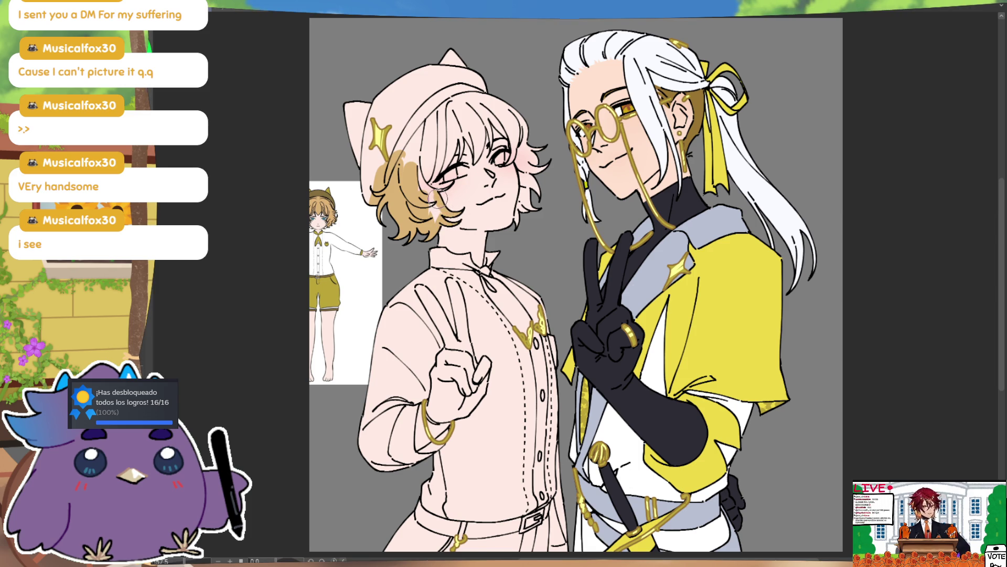
mouse_move(455, 119)
mouse_down()
mouse_move(447, 157)
mouse_move(414, 188)
mouse_up()
mouse_move(464, 100)
mouse_down()
mouse_move(406, 179)
mouse_move(388, 168)
mouse_up()
drag(505, 97, 488, 91)
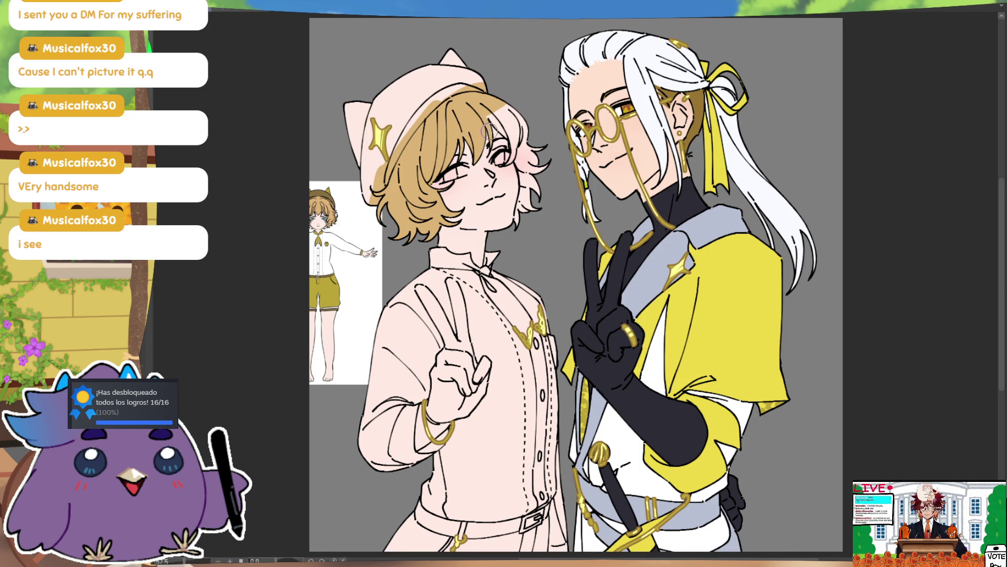
mouse_move(497, 118)
mouse_down()
mouse_move(522, 147)
mouse_move(538, 132)
mouse_move(541, 168)
mouse_up()
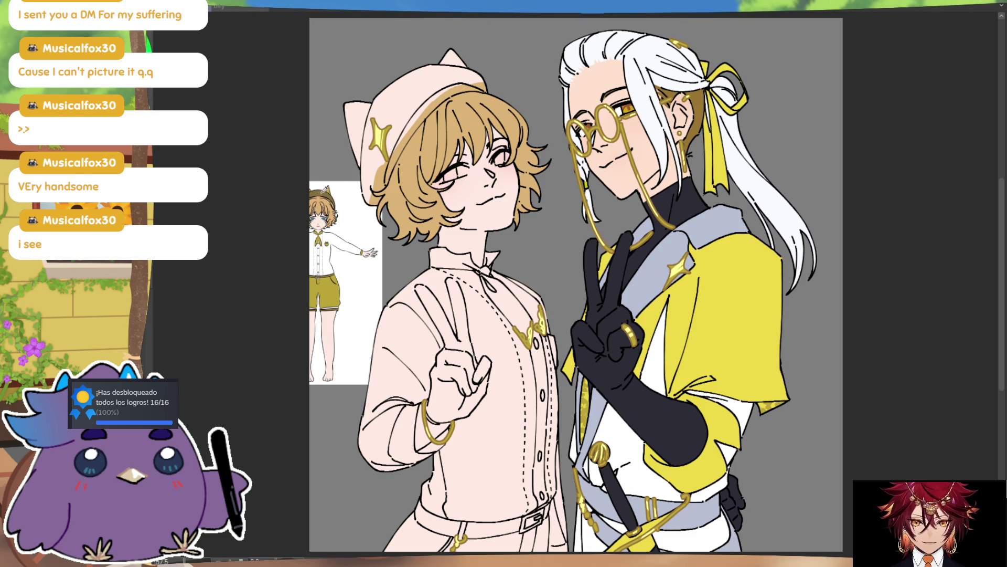
- Paint the boy's cat hat and its ear dark olive and his shorts olive-yellow
mouse_move(362, 189)
mouse_down()
mouse_move(388, 94)
mouse_move(379, 164)
mouse_move(414, 86)
mouse_up()
mouse_move(376, 170)
mouse_down()
mouse_move(425, 78)
mouse_move(439, 94)
mouse_move(467, 76)
mouse_move(485, 87)
mouse_up()
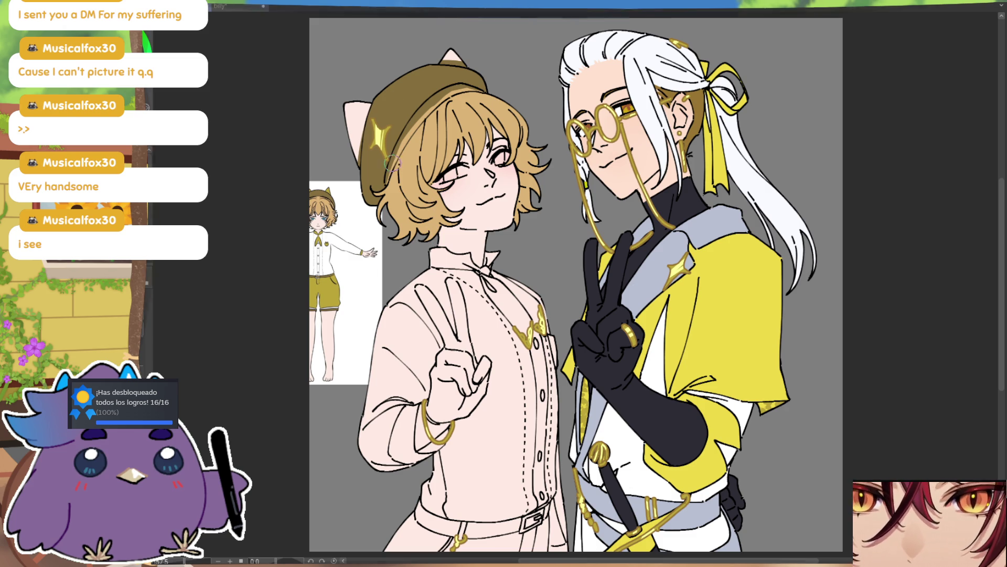
drag(364, 99, 349, 155)
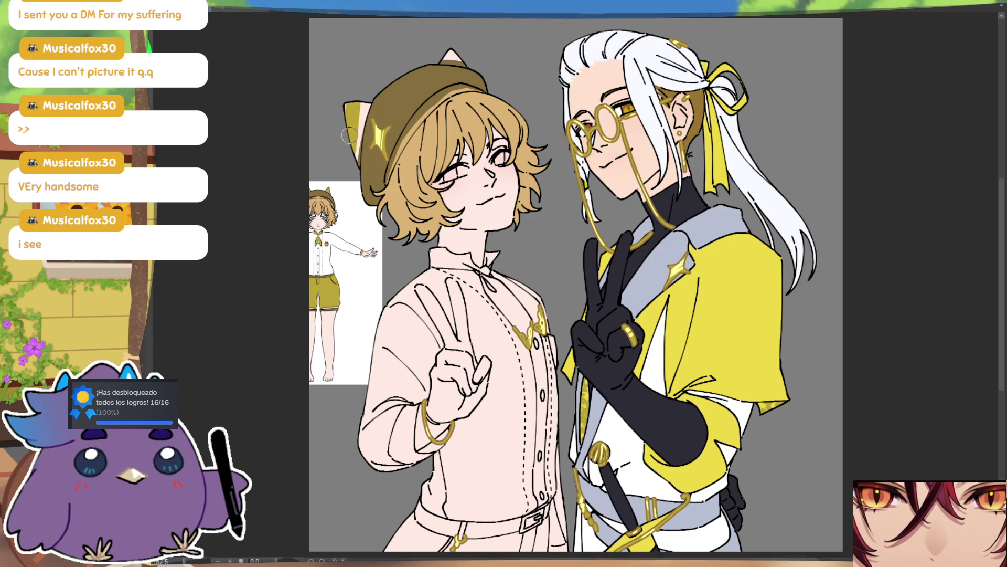
drag(364, 88, 357, 157)
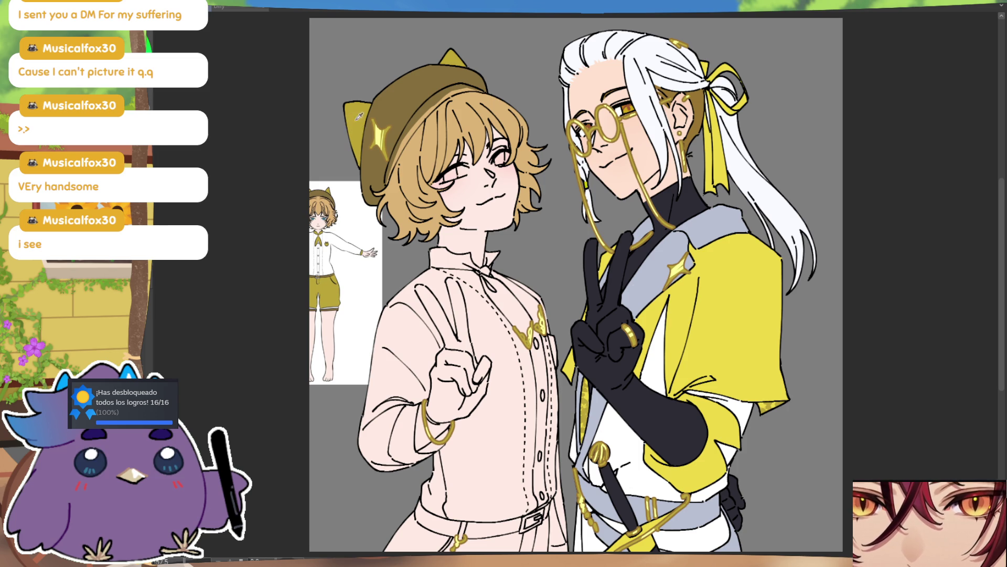
drag(485, 406, 468, 256)
mouse_move(402, 368)
mouse_down()
mouse_move(426, 402)
mouse_move(475, 396)
mouse_move(503, 408)
mouse_move(533, 378)
mouse_up()
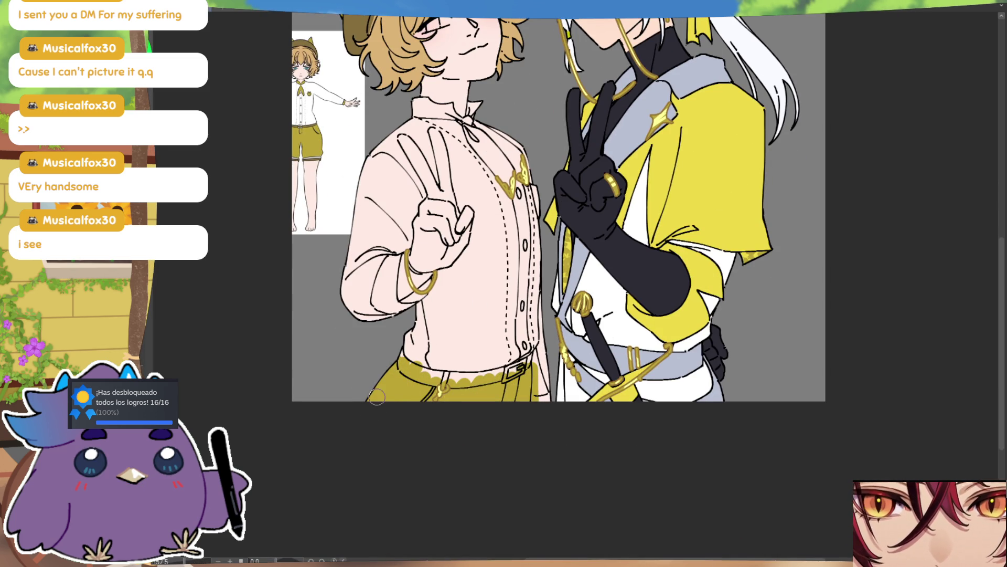
- Paint the boy's sleeve cuff near the bracelet olive
scroll(382, 387, down, 2)
scroll(433, 234, up, 2)
drag(392, 314, 387, 359)
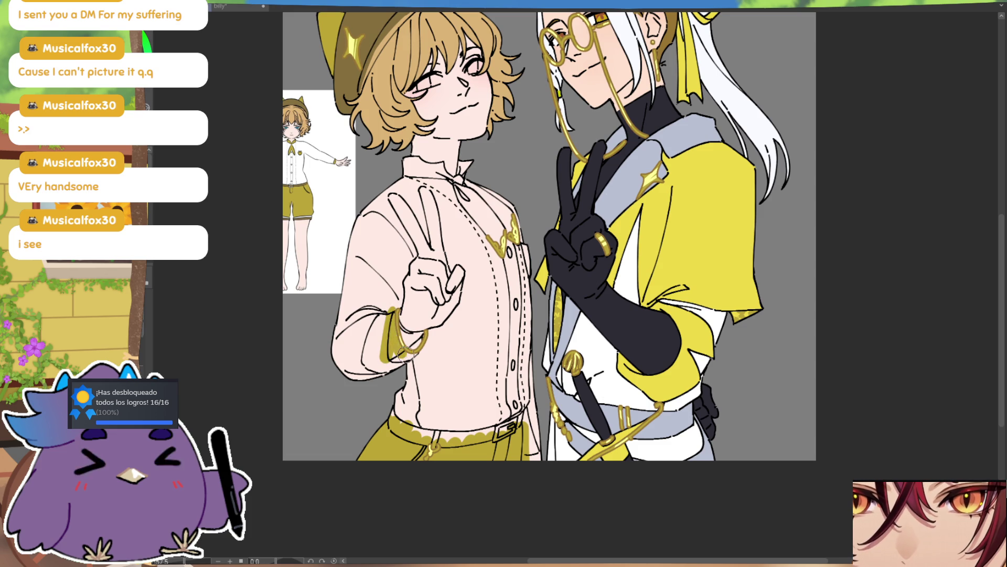
key(ctrl+z)
key(ctrl+y)
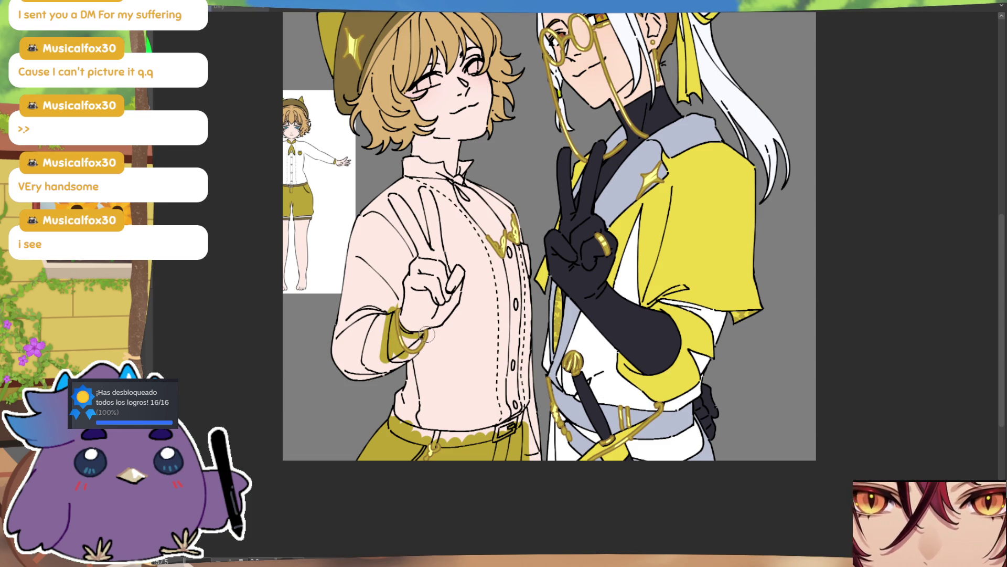
drag(424, 330, 392, 361)
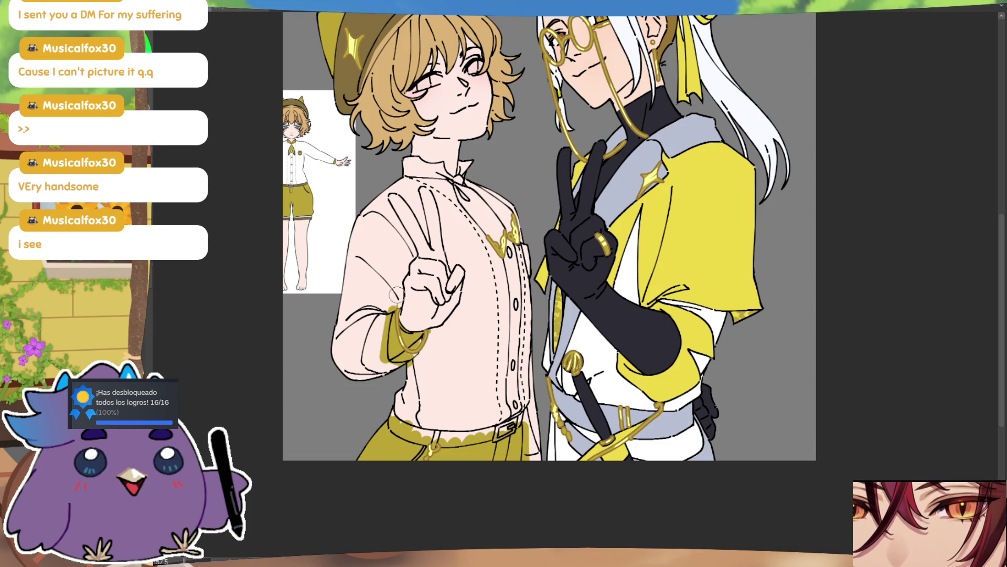
- Colour the boy's shirt collar and cravat bow olive
scroll(519, 289, up, 2)
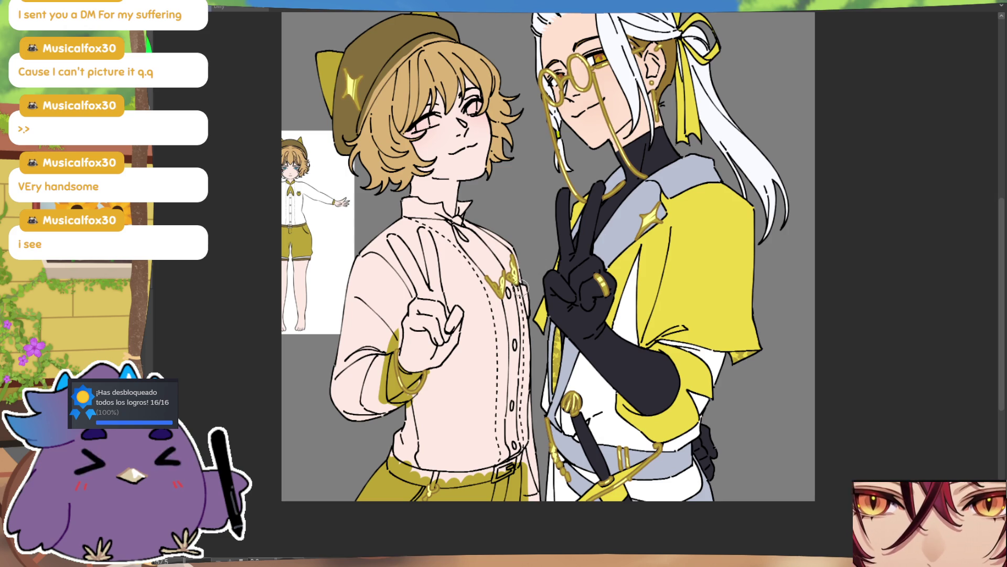
drag(521, 290, 523, 304)
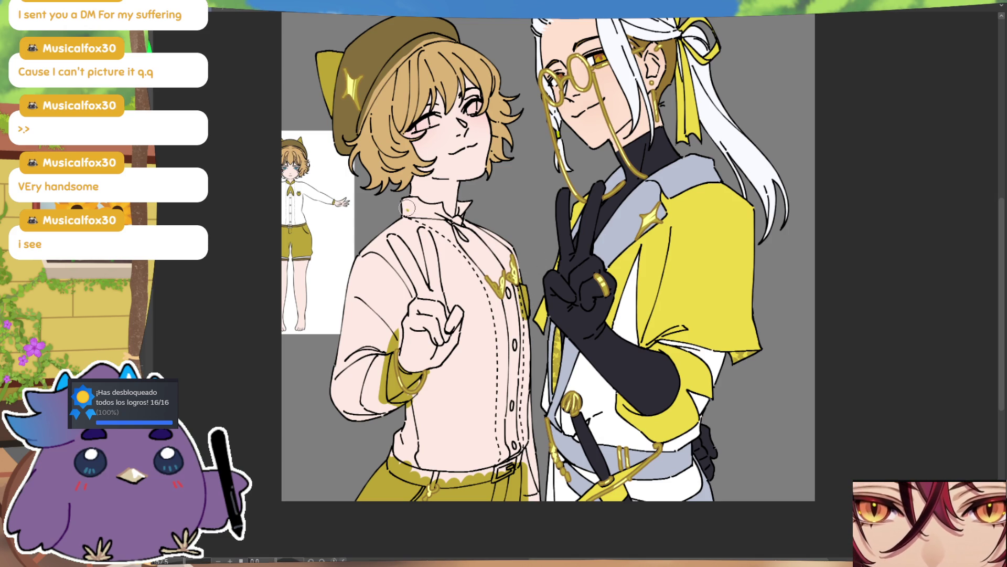
drag(409, 211, 415, 220)
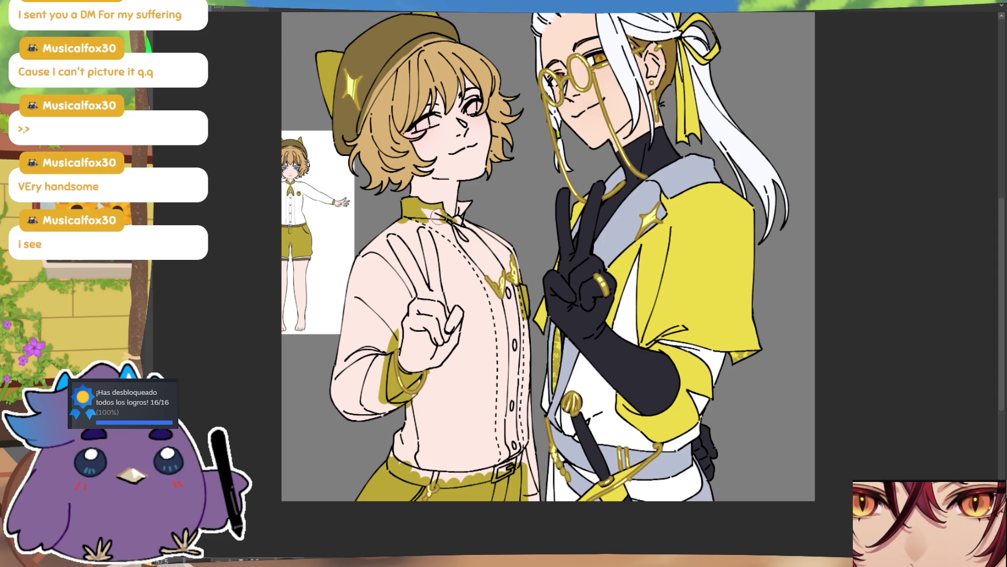
mouse_move(457, 223)
mouse_down()
mouse_move(462, 194)
mouse_move(465, 241)
mouse_move(479, 274)
mouse_move(480, 246)
mouse_move(501, 283)
mouse_move(514, 262)
mouse_move(497, 245)
mouse_up()
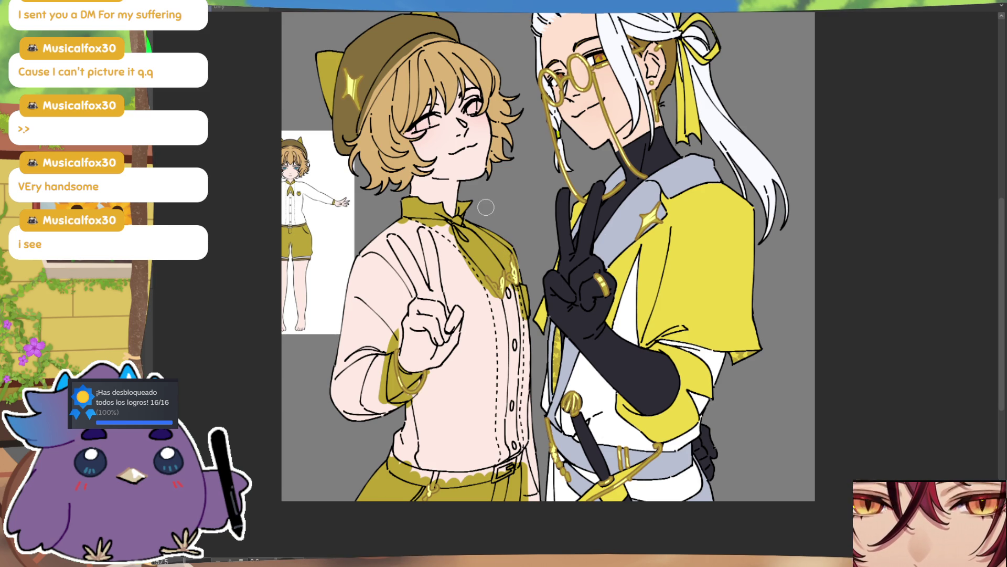
drag(523, 222, 532, 236)
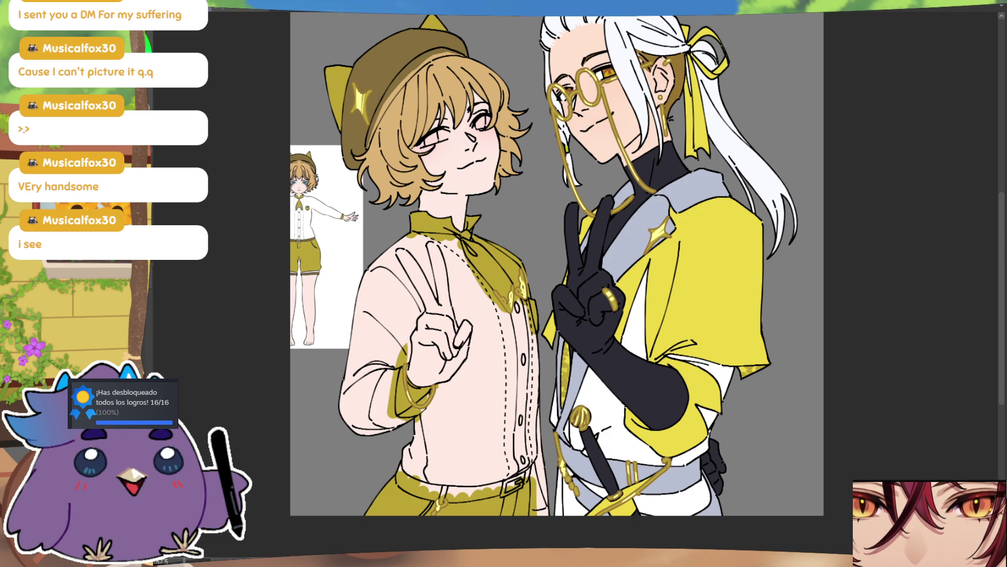
drag(727, 403, 737, 417)
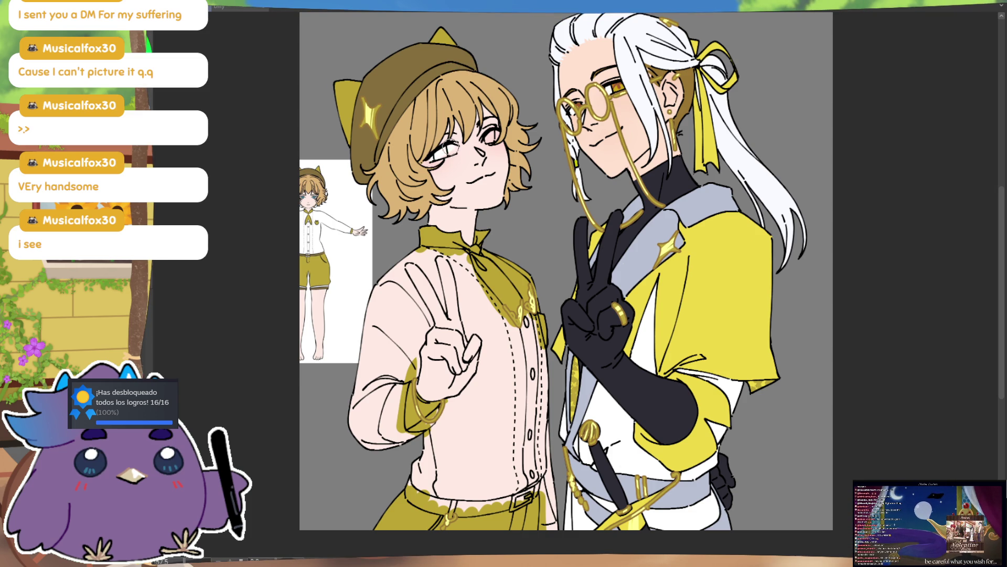
- Brush pale grey over the boy's pinkish iris so it reads grey
drag(488, 131, 493, 138)
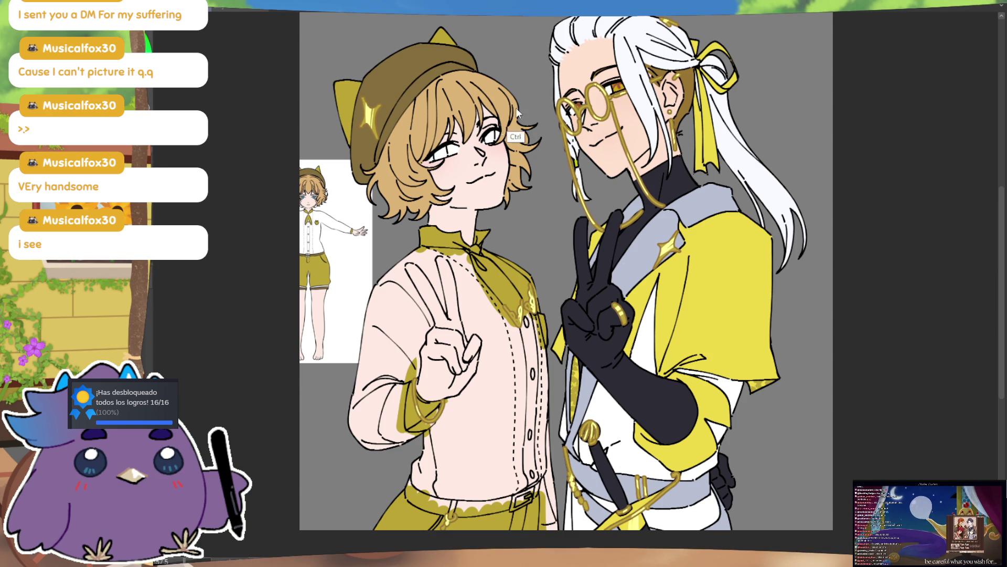
scroll(29, 216, up, 3)
key(ctrl+plus)
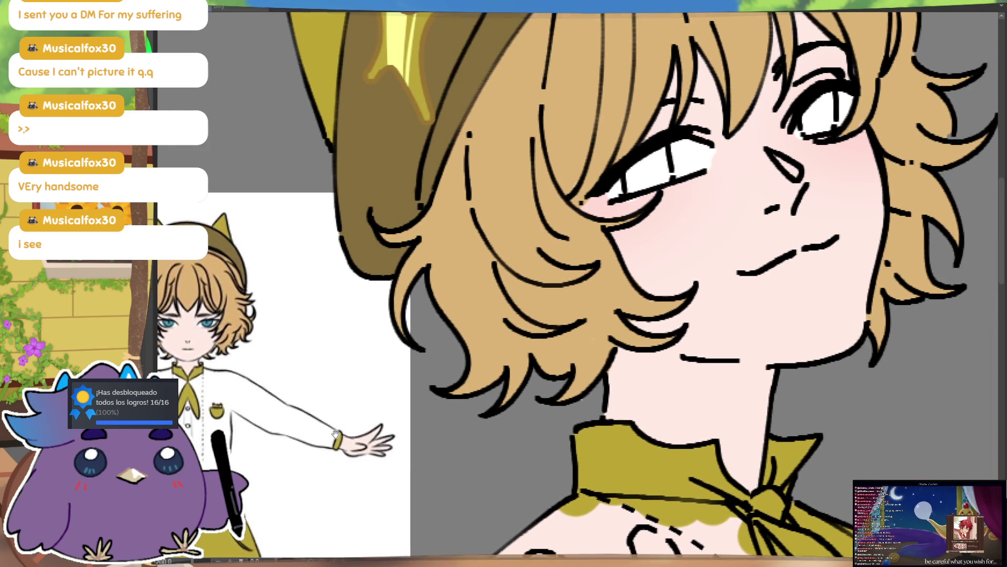
- Paint both of the boy's irises teal blue, then zoom back out on the face
mouse_move(633, 190)
mouse_down()
mouse_move(630, 168)
mouse_move(667, 177)
mouse_up()
mouse_move(822, 112)
mouse_down()
mouse_move(801, 108)
mouse_move(822, 123)
mouse_up()
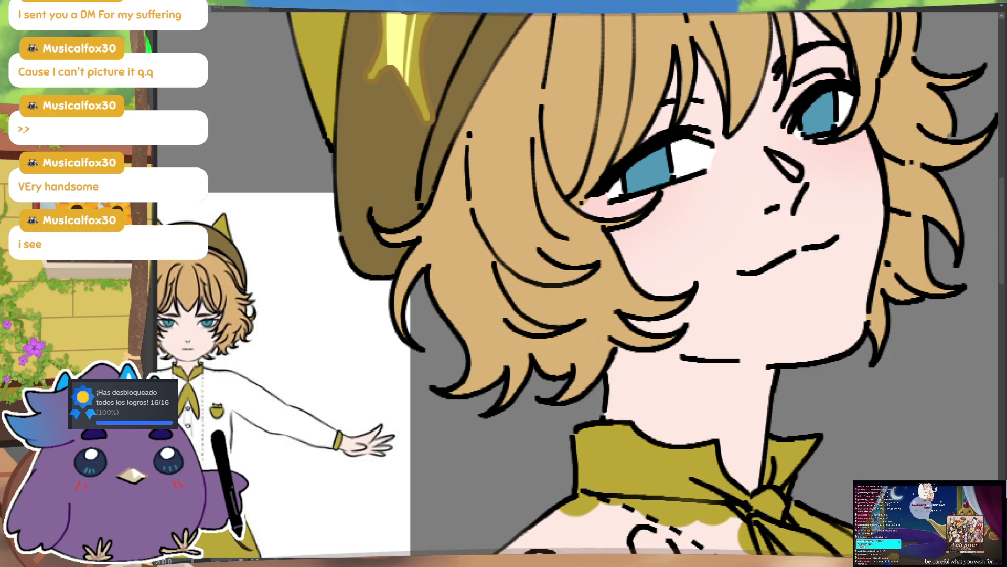
scroll(584, 401, down, 3)
scroll(892, 333, down, 3)
scroll(892, 334, up, 3)
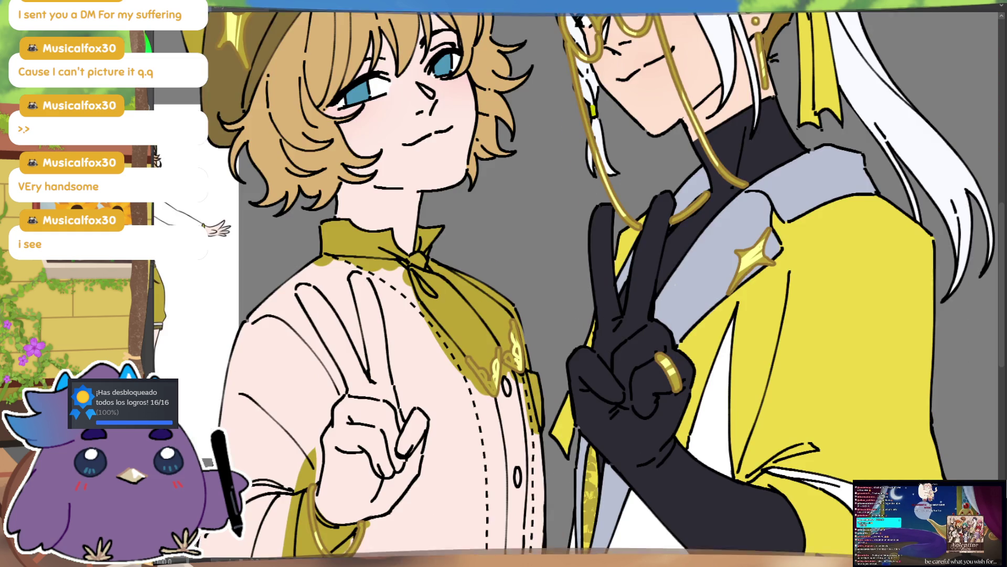
drag(832, 253, 828, 253)
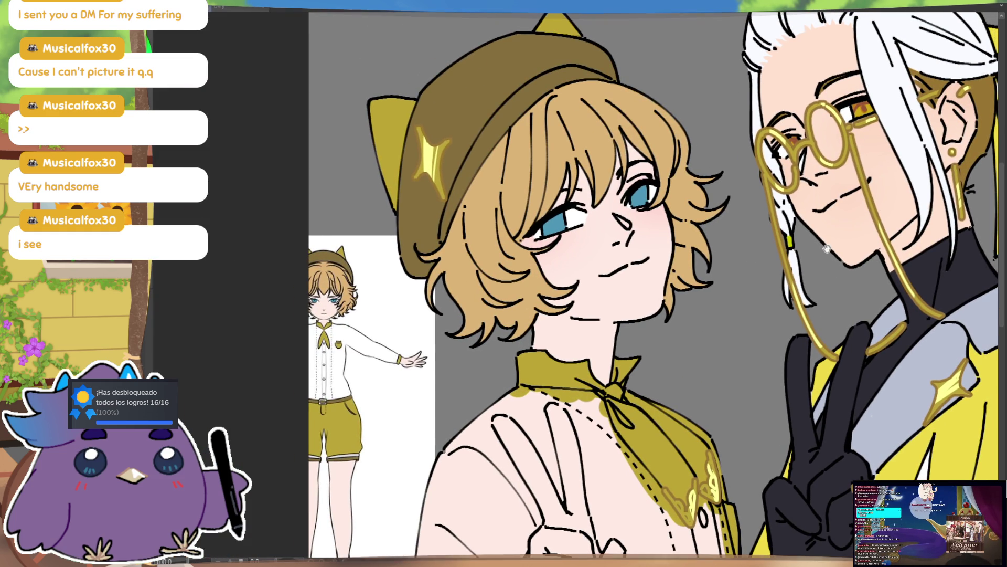
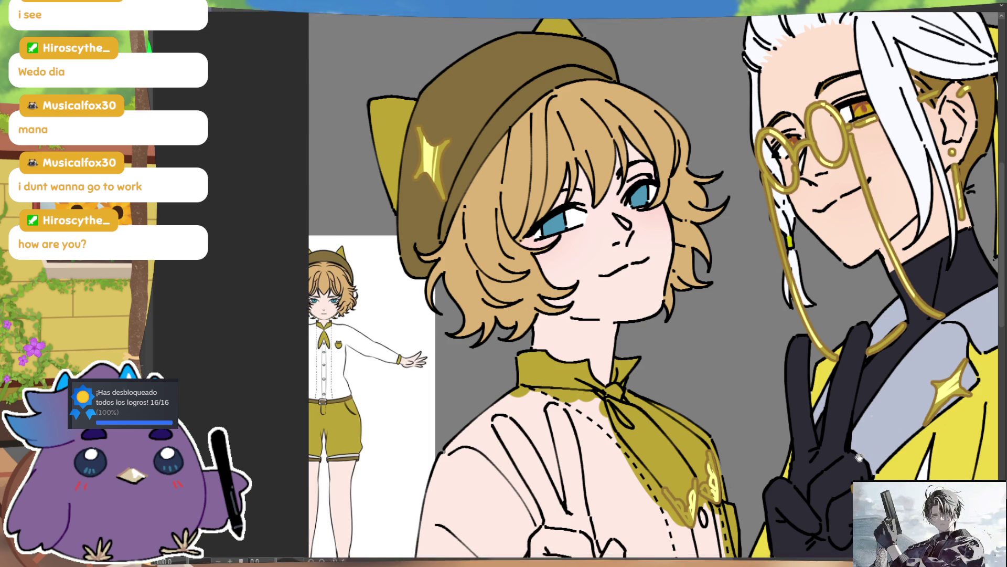
- Pan across the artwork, then fit both characters' full illustration to the window with Ctrl+0
drag(577, 288, 430, 212)
key(ctrl+0)
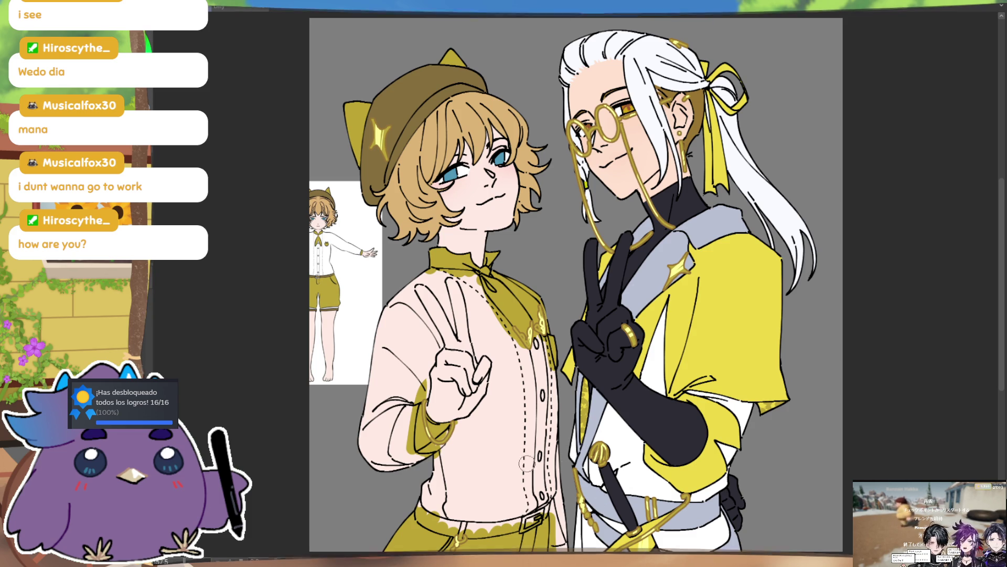
- Fill the inside of the boy's belt buckle with light grey-blue using the Fill tool
click(540, 520)
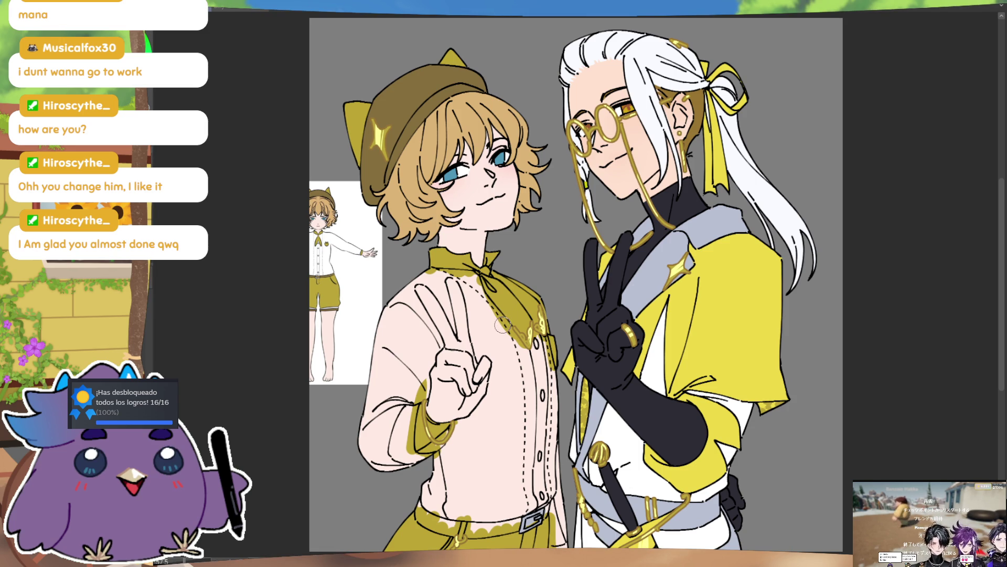
- Paint black nails on the boy's two raised fingers
drag(466, 391, 464, 387)
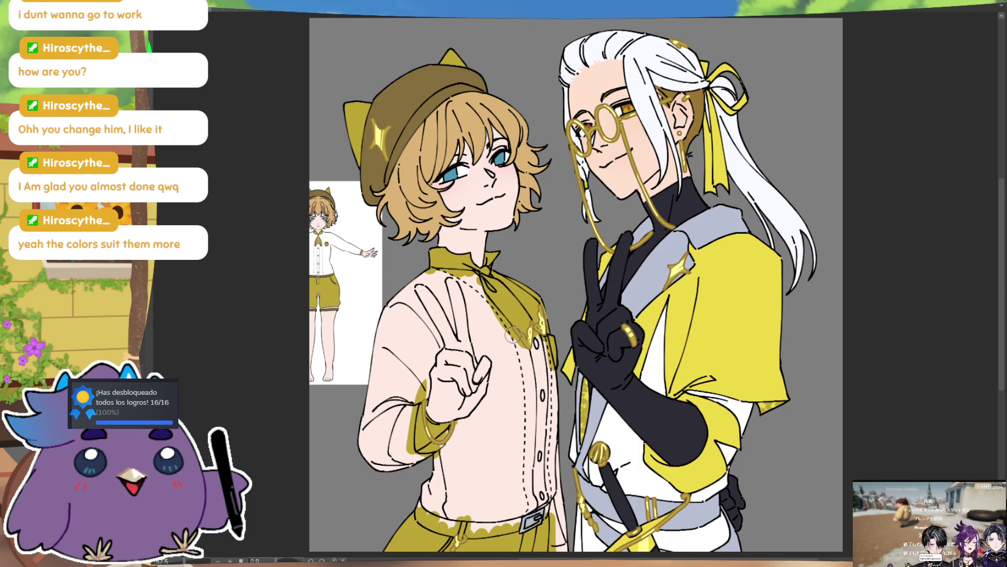
drag(464, 387, 468, 392)
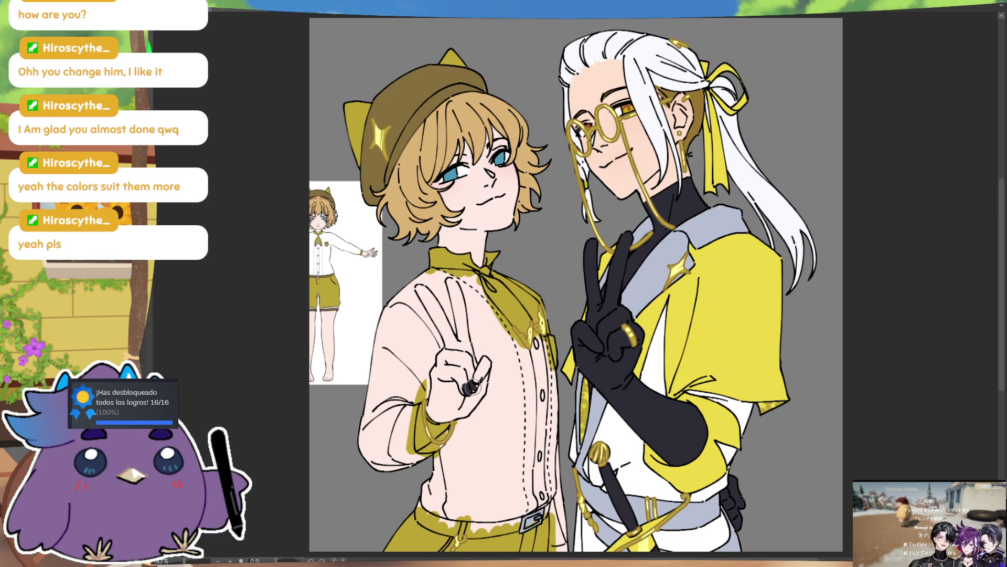
drag(475, 380, 478, 374)
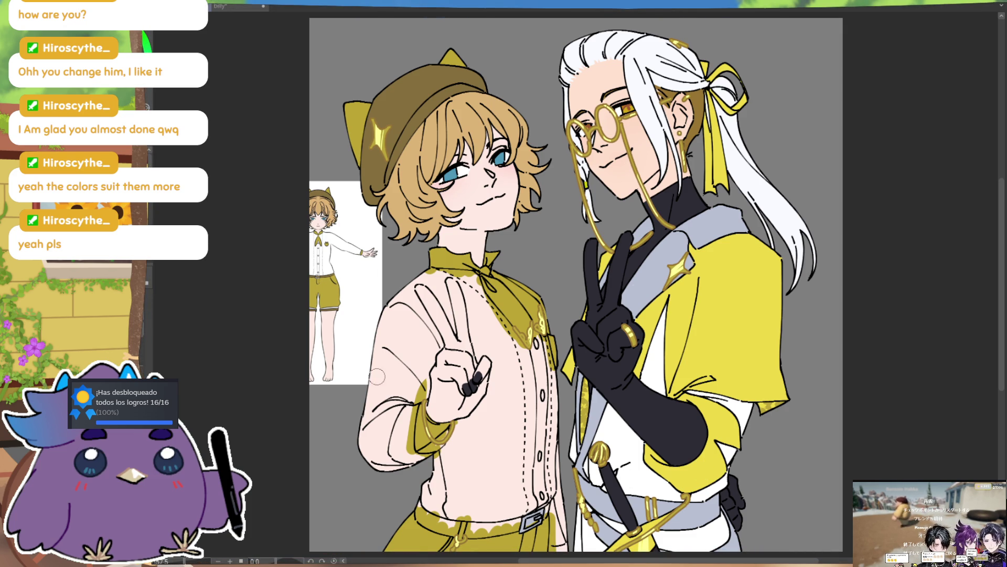
- Cover the boy's raised sleeve in white
drag(382, 381, 370, 451)
drag(378, 352, 373, 464)
drag(386, 362, 394, 464)
drag(393, 420, 396, 443)
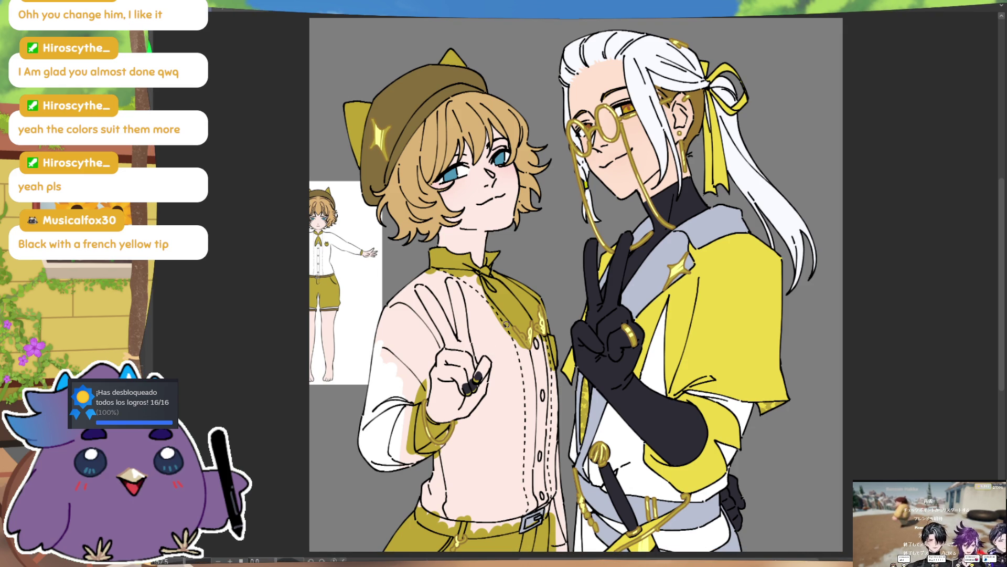
mouse_move(570, 356)
mouse_down()
mouse_move(598, 310)
mouse_move(629, 286)
mouse_up()
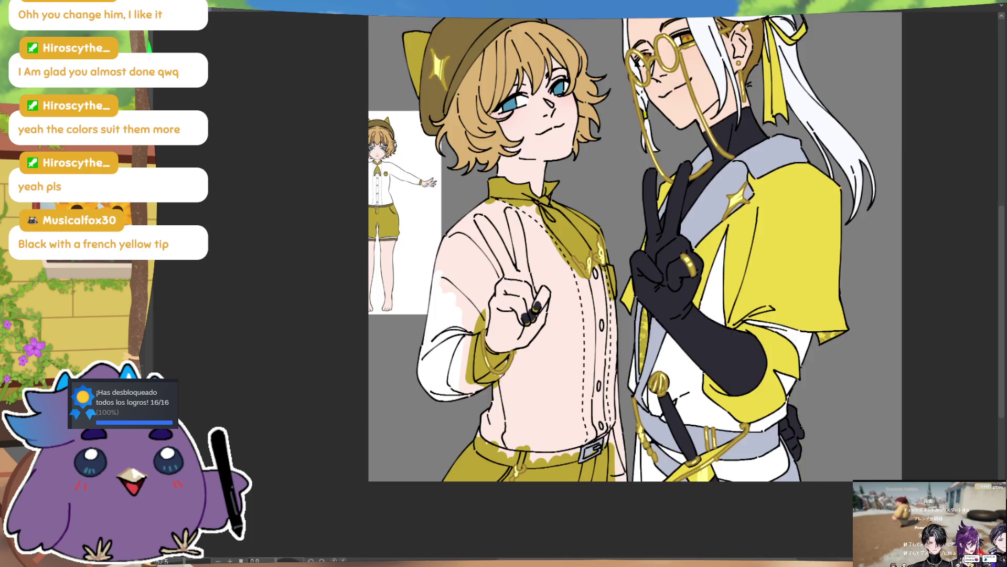
- Zoom in on the boy's hand, brush a yellow tip onto his black fingernail, then zoom back out
key(ctrl+plus)
key(ctrl+plus)
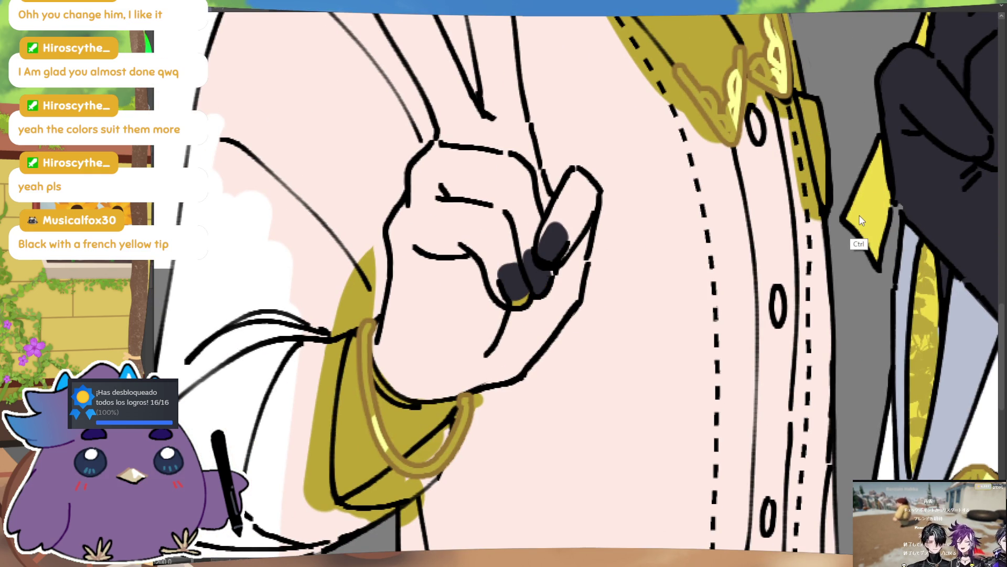
mouse_move(845, 207)
mouse_down()
mouse_move(835, 315)
mouse_move(838, 226)
mouse_up()
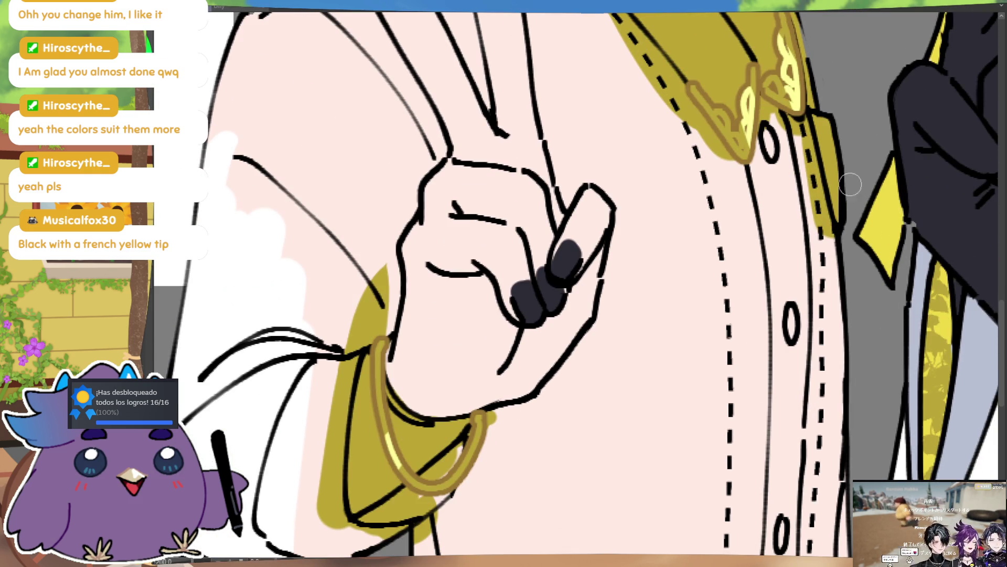
mouse_move(524, 295)
mouse_down()
mouse_move(533, 315)
mouse_move(528, 288)
mouse_up()
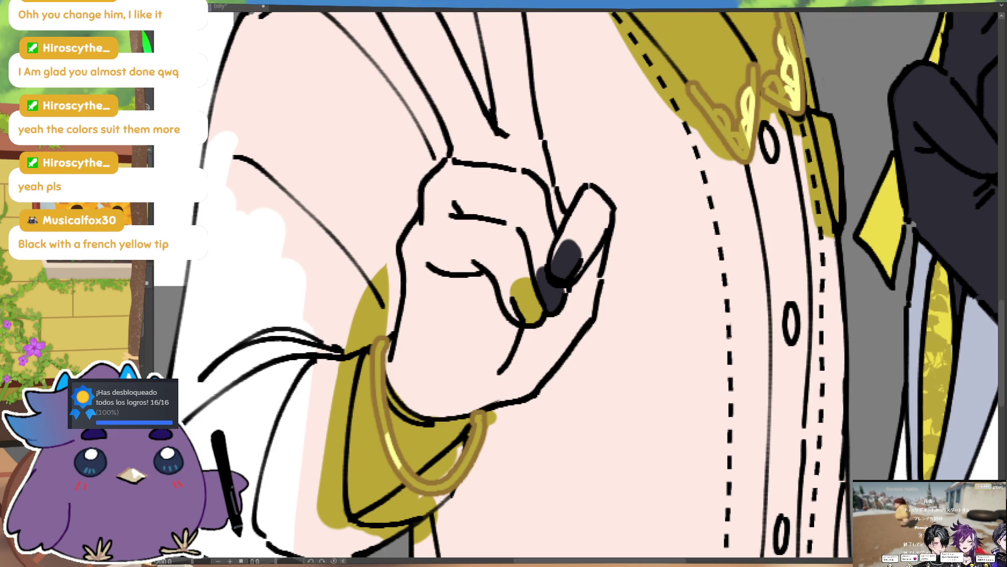
key(ctrl+0)
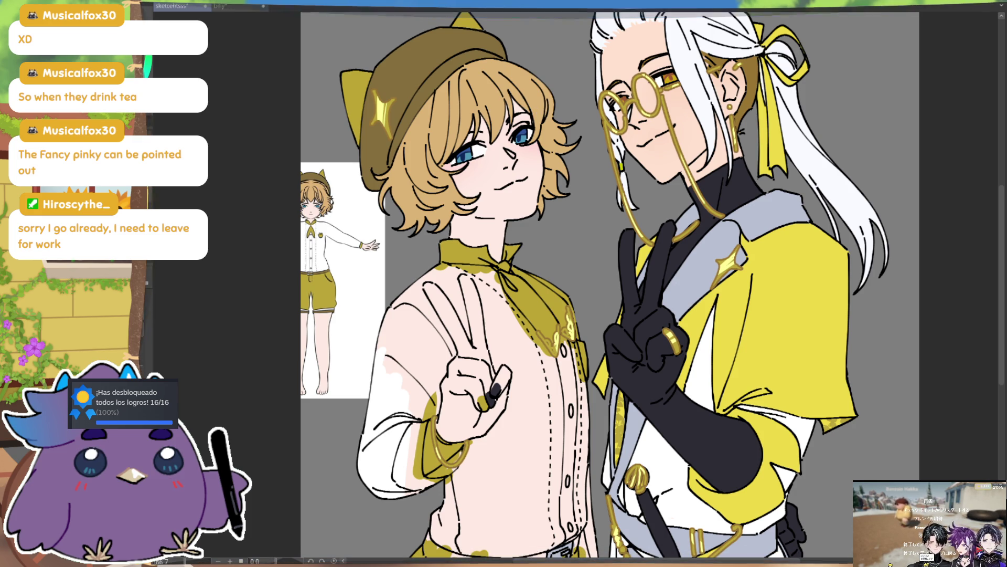
scroll(674, 316, down, 3)
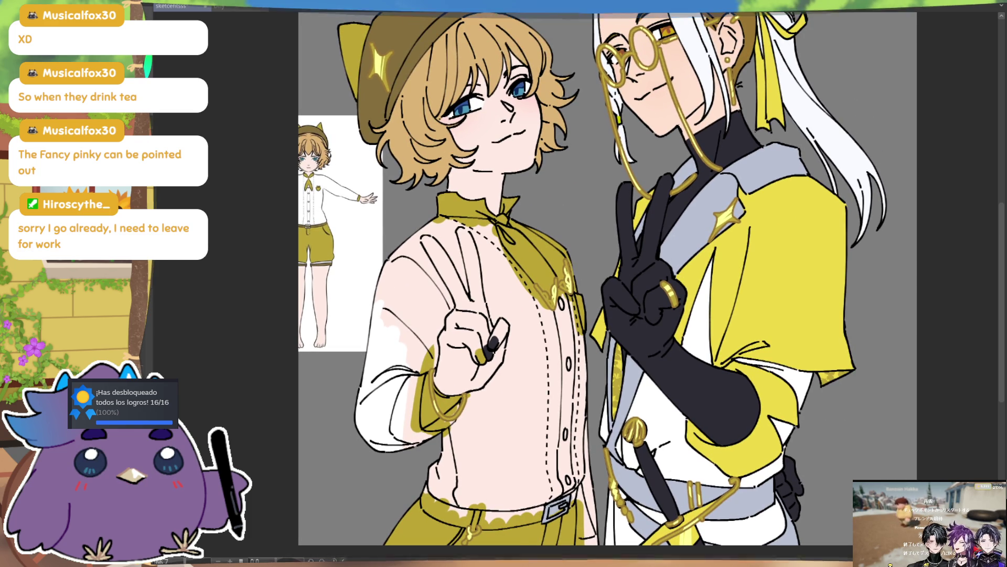
key(ctrl+0)
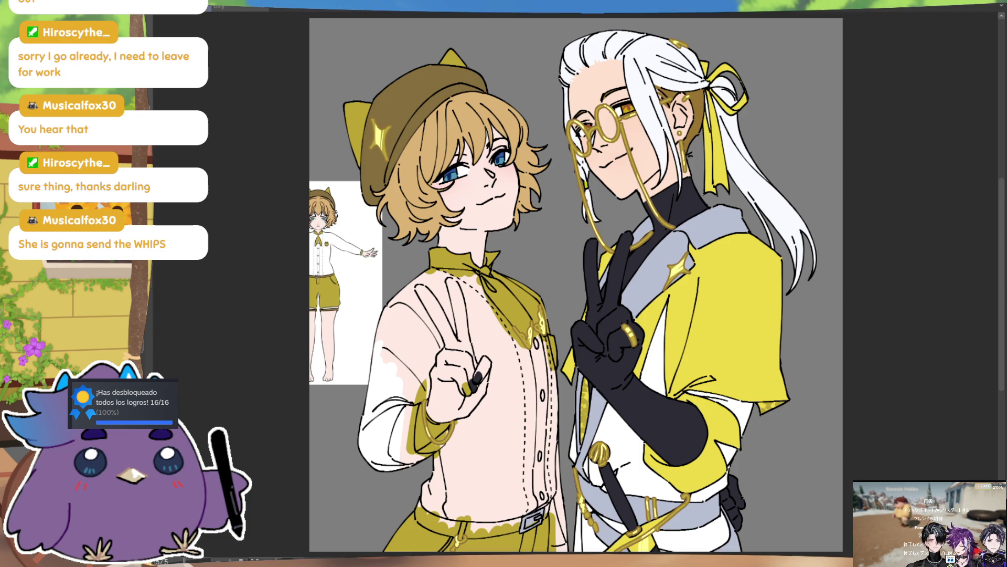
drag(435, 391, 418, 450)
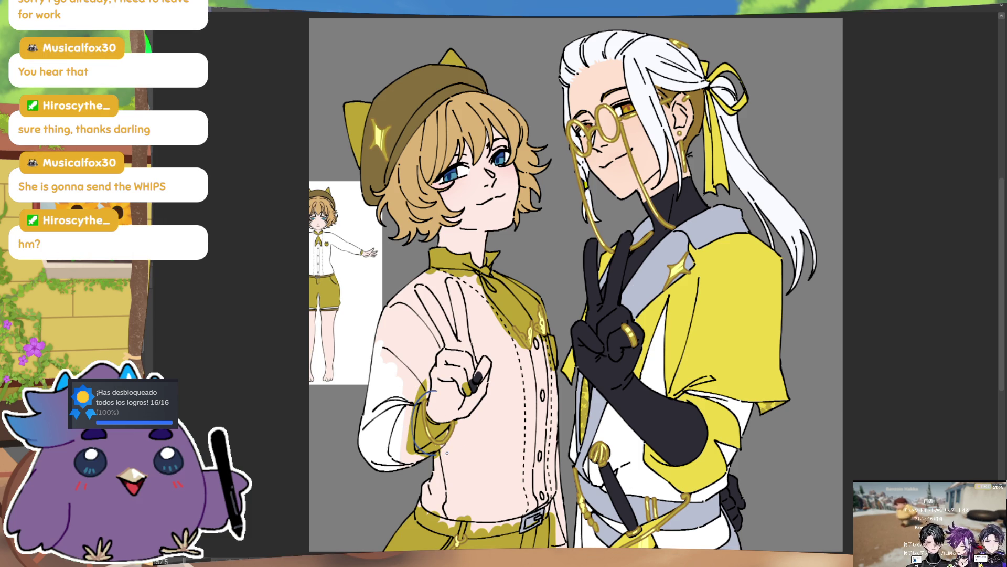
drag(436, 392, 465, 412)
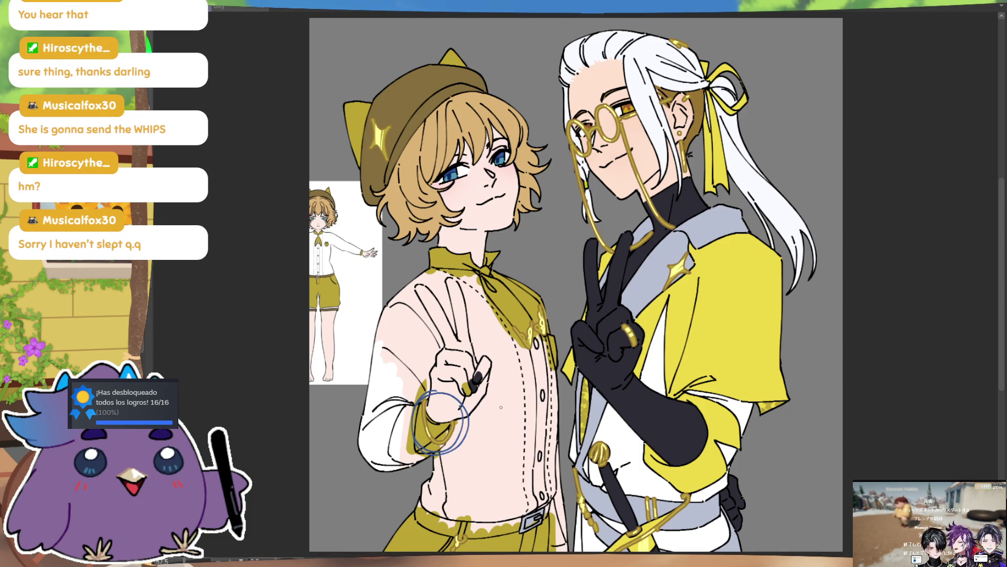
mouse_move(541, 300)
mouse_down()
mouse_move(516, 314)
mouse_move(548, 304)
mouse_up()
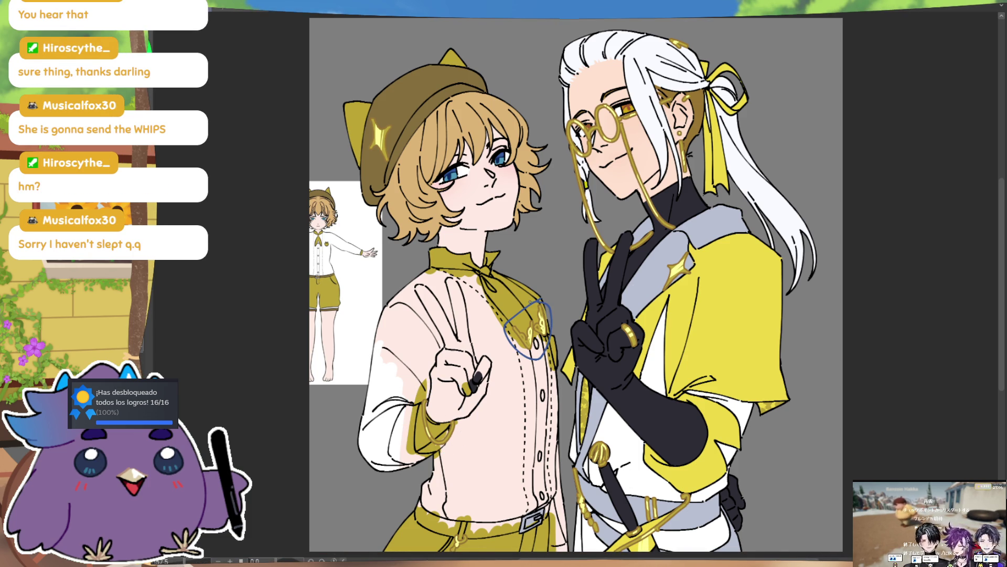
mouse_move(475, 527)
mouse_down()
mouse_move(446, 543)
mouse_move(476, 535)
mouse_up()
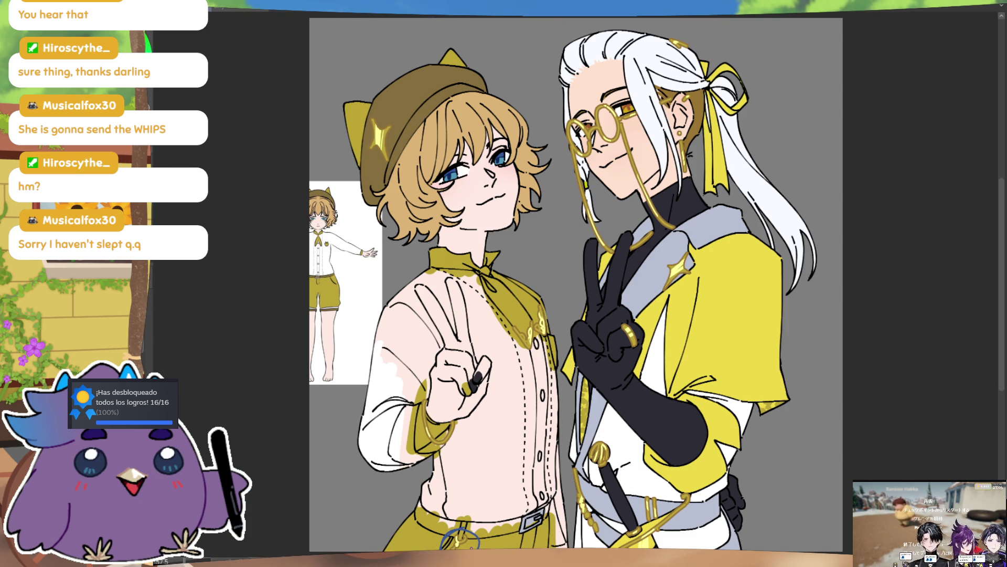
scroll(472, 525, down, 3)
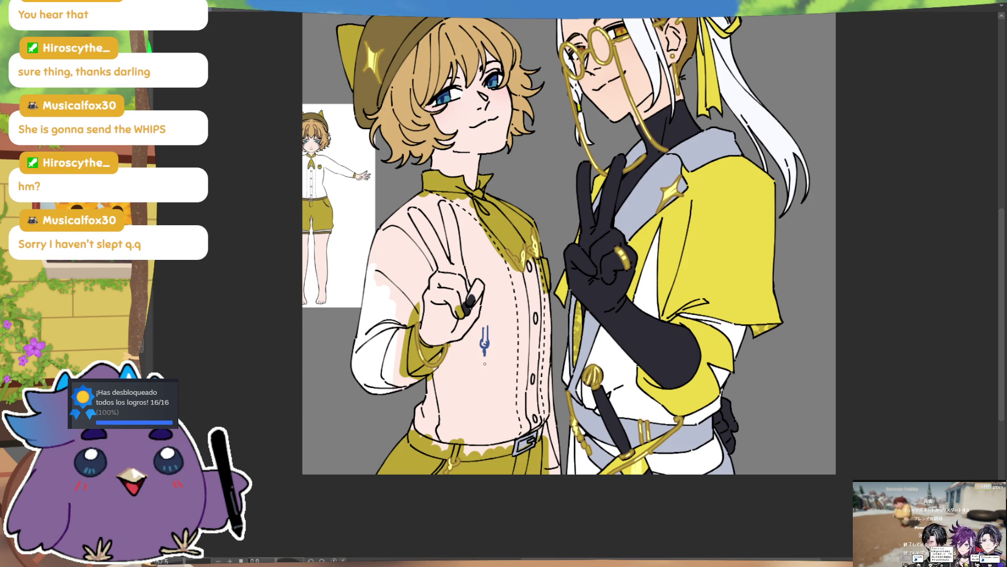
- Sketch a tassel, loop and curled line in blue below the knot on the shirt
mouse_move(484, 359)
mouse_down()
mouse_move(479, 390)
mouse_move(490, 391)
mouse_up()
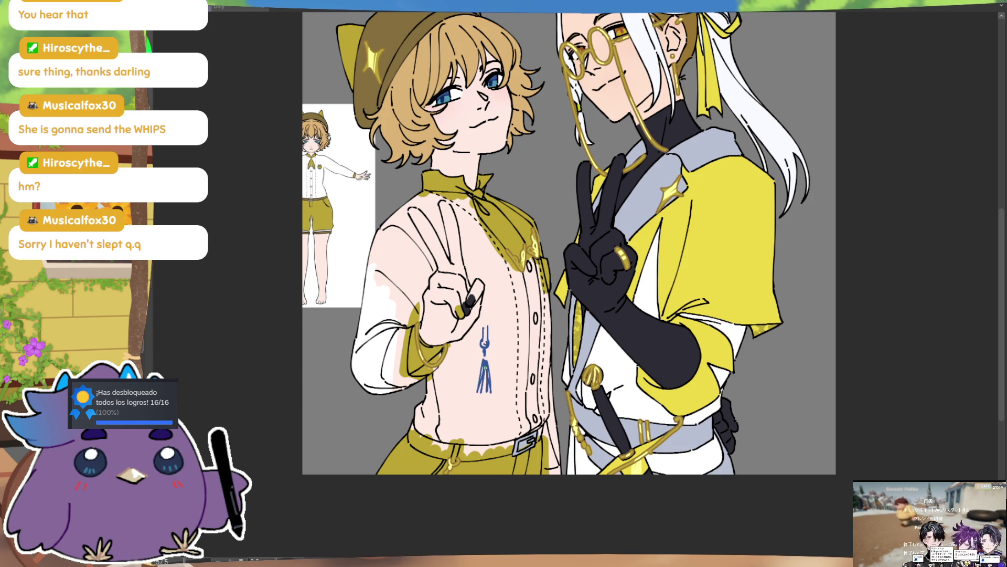
key(ctrl+z)
key(ctrl+z)
key(ctrl+z)
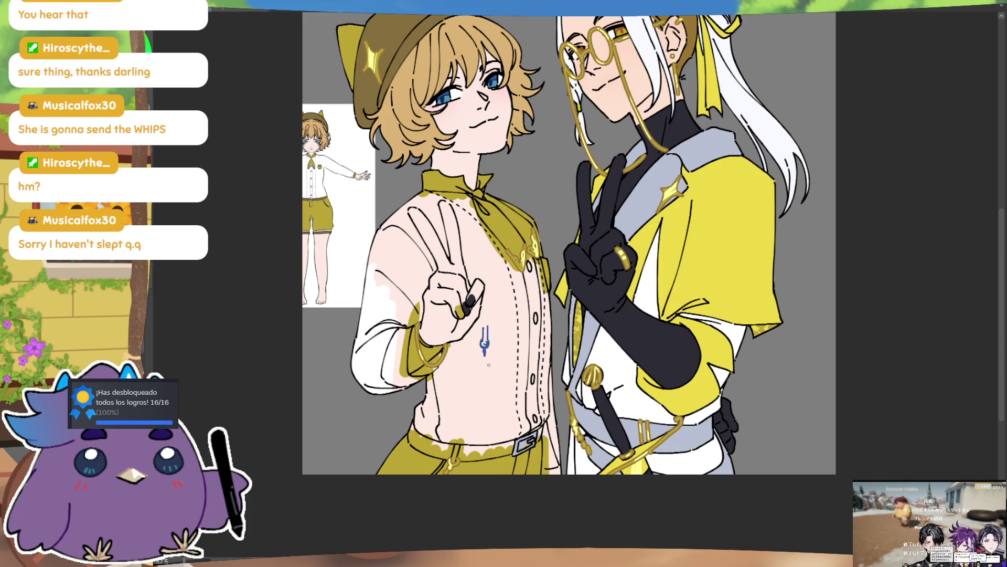
mouse_move(489, 362)
mouse_down()
mouse_move(492, 386)
mouse_move(447, 445)
mouse_up()
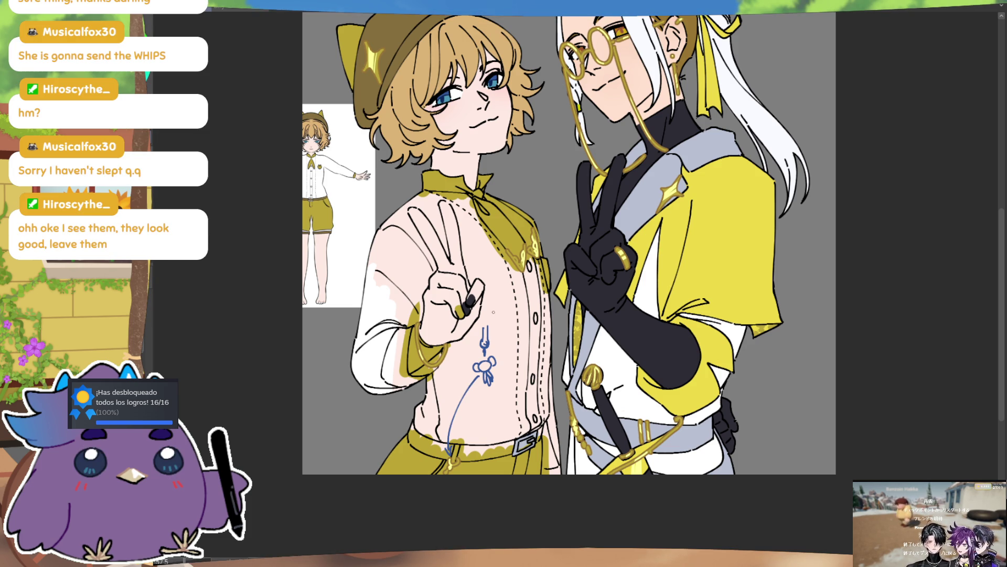
drag(489, 385, 484, 395)
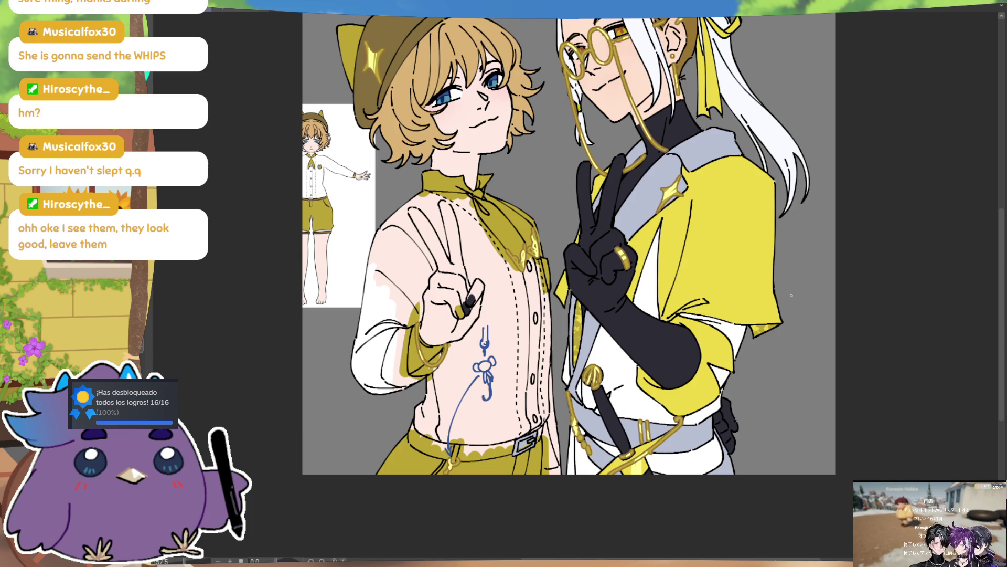
key(ctrl)
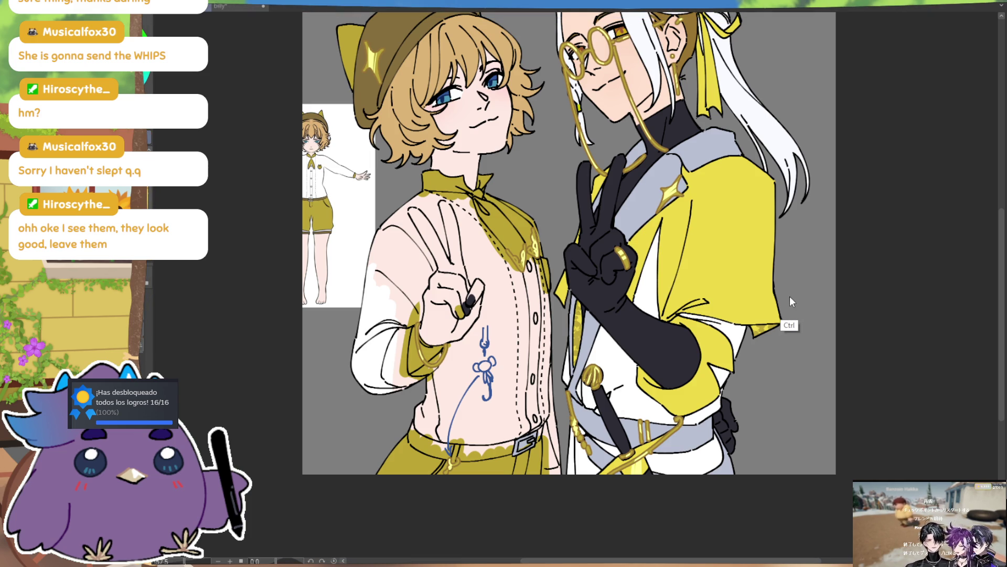
- Undo the blue notes and hook on the shirt and the oval around the hat sparkle
key(ctrl+z)
key(ctrl+z)
key(ctrl+z)
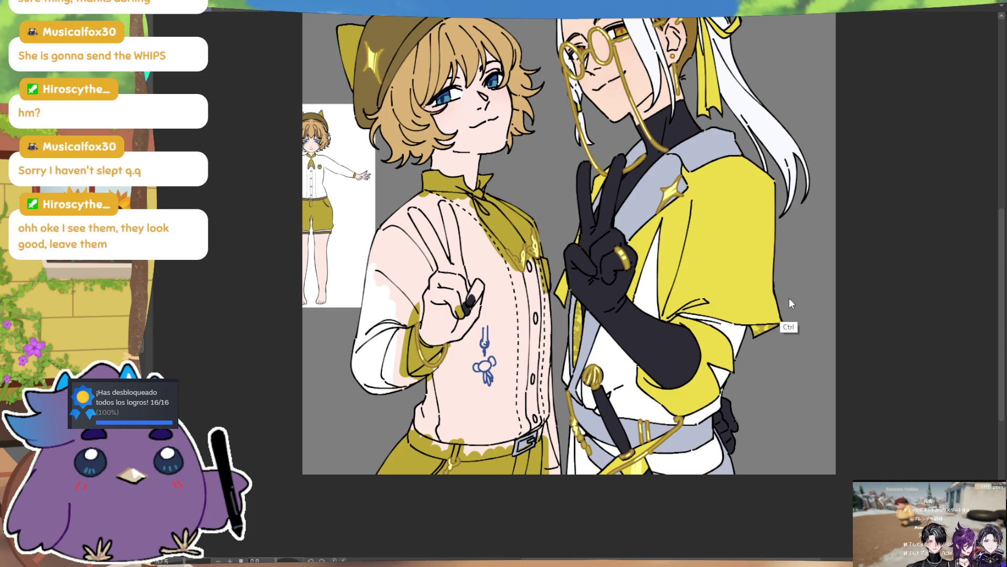
key(ctrl+z)
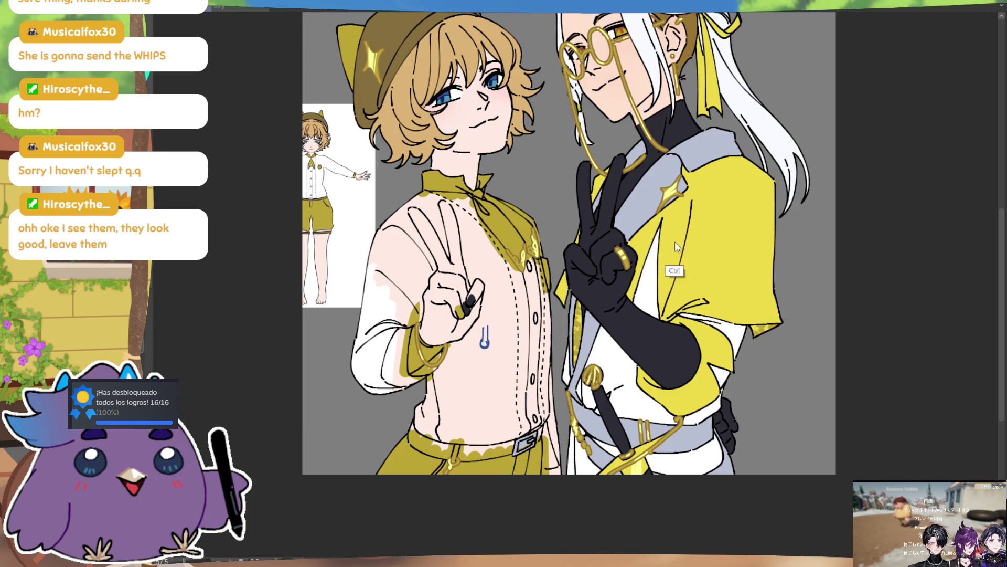
key(ctrl+z)
scroll(473, 139, up, 2)
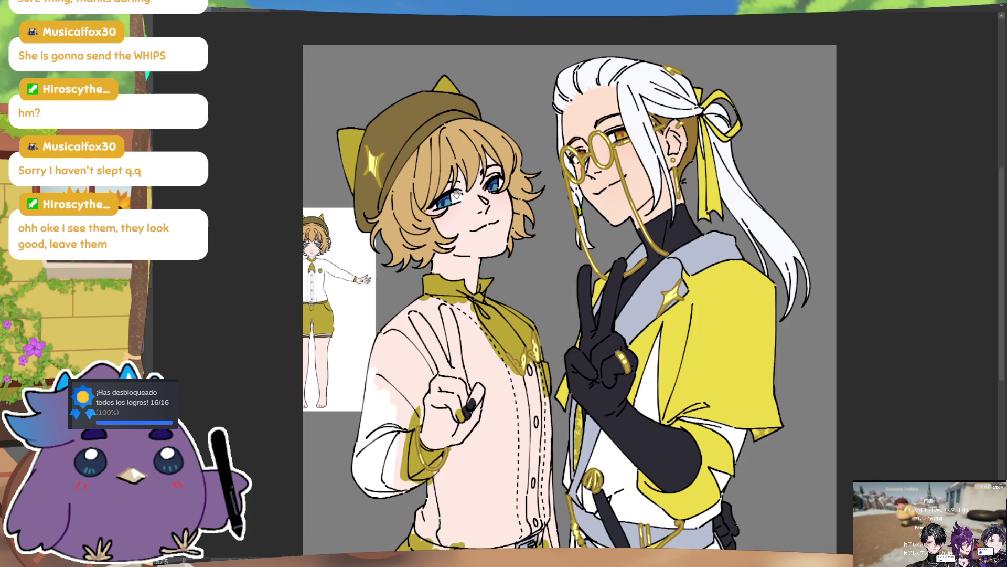
key(ctrl+z)
drag(377, 139, 371, 139)
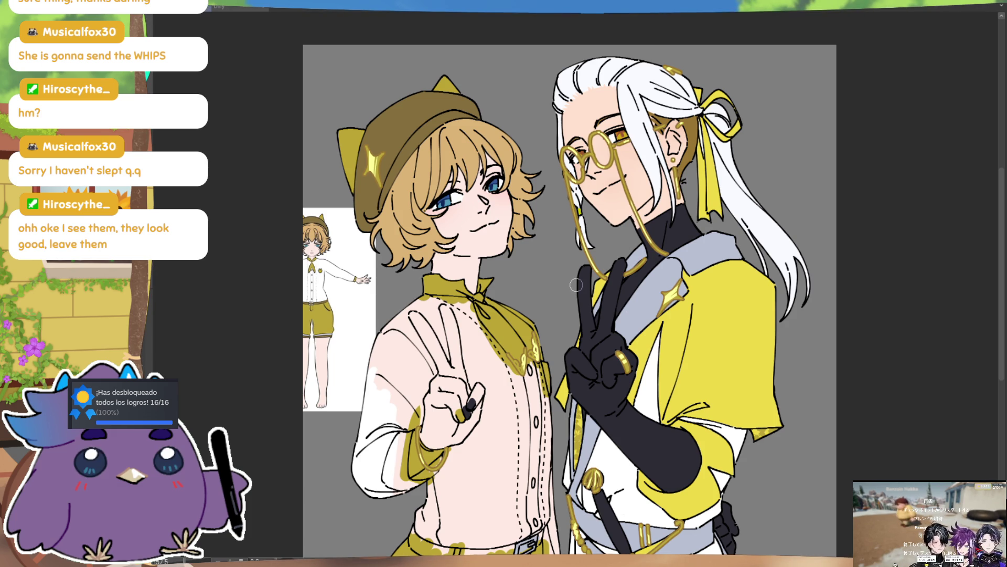
- Paint a white highlight on the boy's lower sleeve and hide the gold glasses, chain and rings
mouse_move(701, 446)
mouse_down()
mouse_move(706, 385)
mouse_move(713, 413)
mouse_up()
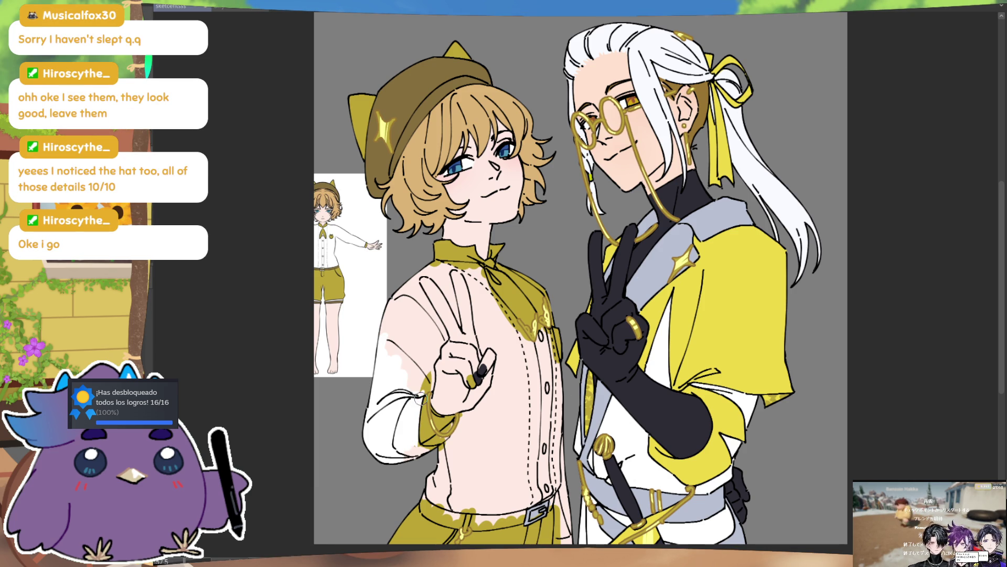
mouse_move(431, 449)
mouse_down()
mouse_move(449, 442)
mouse_move(425, 454)
mouse_up()
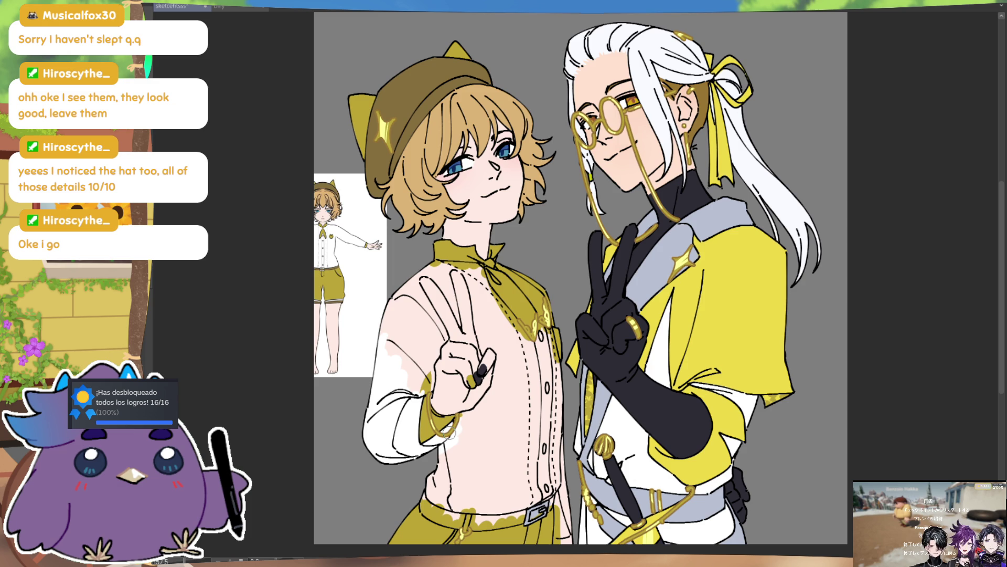
key(ctrl+z)
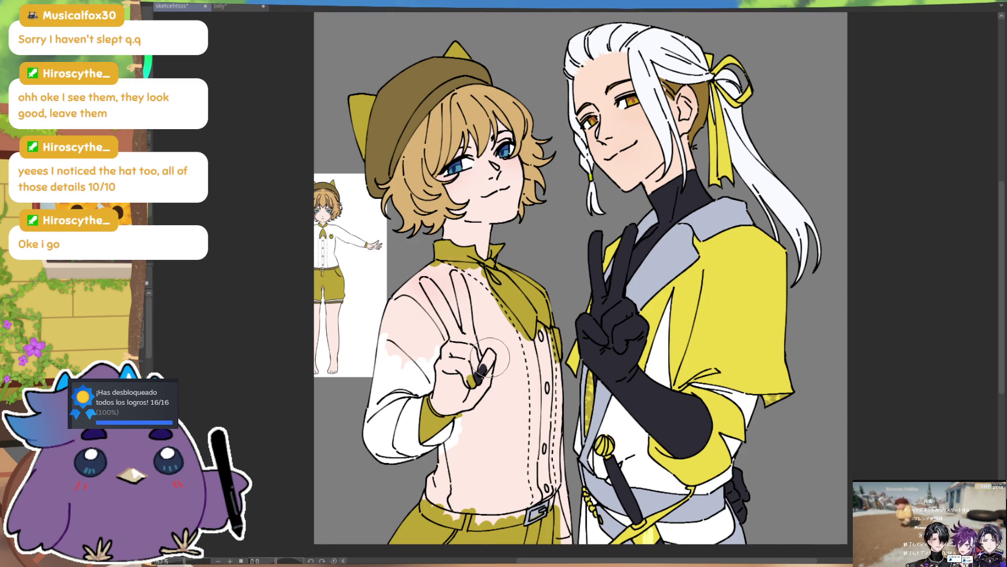
- Paint white over the pink patches on the boy's sleeve and beside his index finger
click(468, 361)
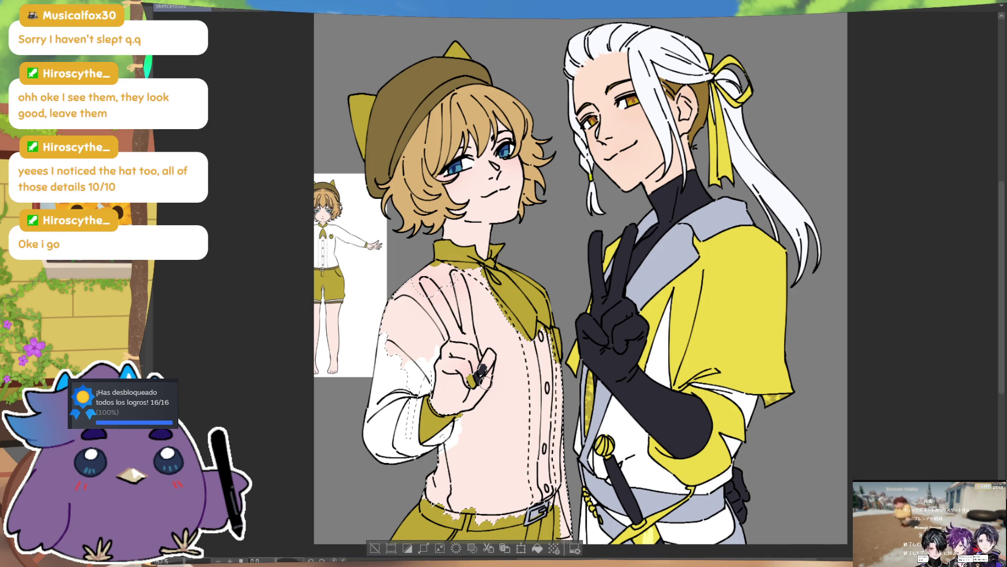
key(ctrl+d)
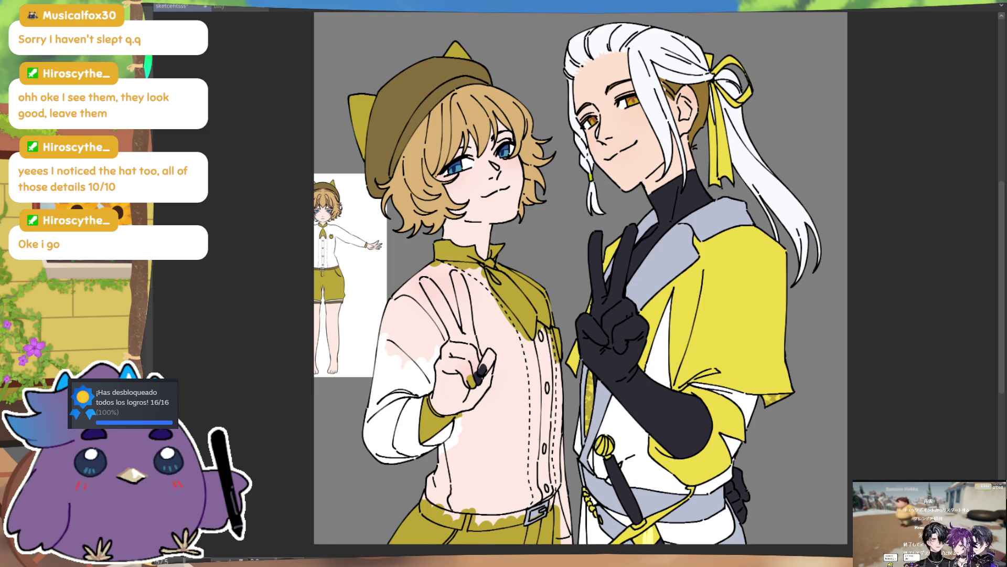
drag(386, 362, 405, 276)
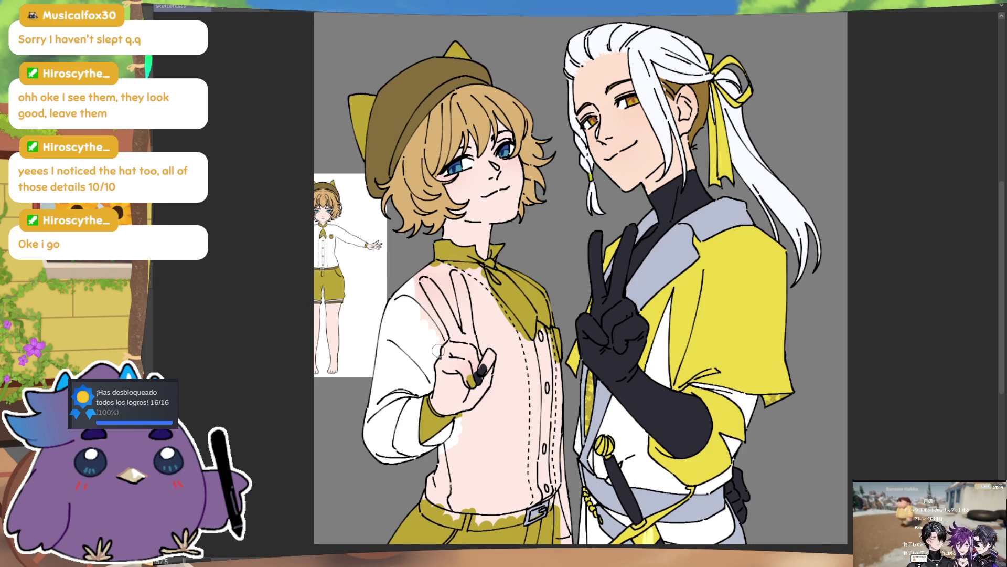
mouse_move(423, 297)
mouse_down()
mouse_move(412, 294)
mouse_move(441, 336)
mouse_up()
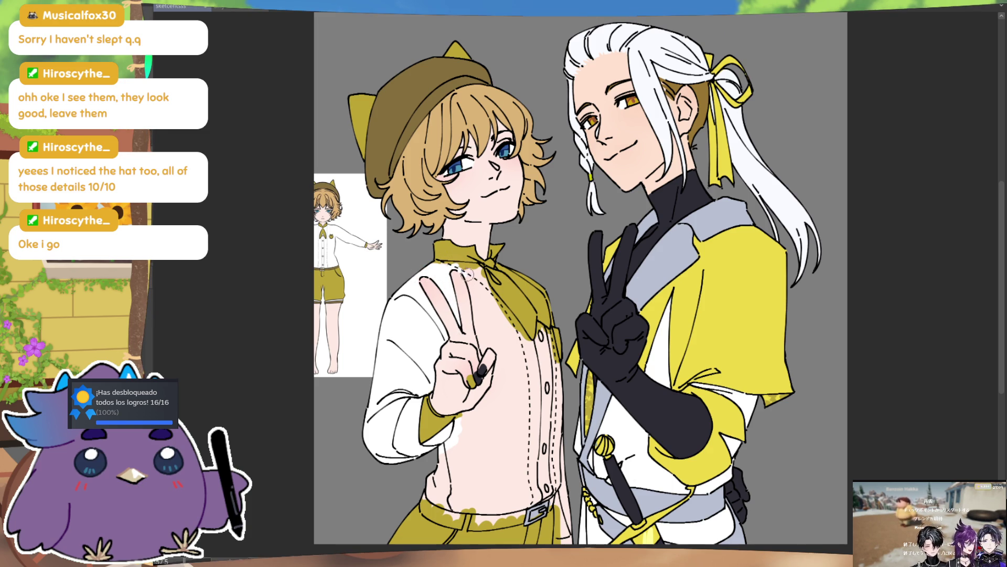
mouse_move(470, 304)
mouse_down()
mouse_move(490, 337)
mouse_move(491, 390)
mouse_move(449, 443)
mouse_move(511, 360)
mouse_up()
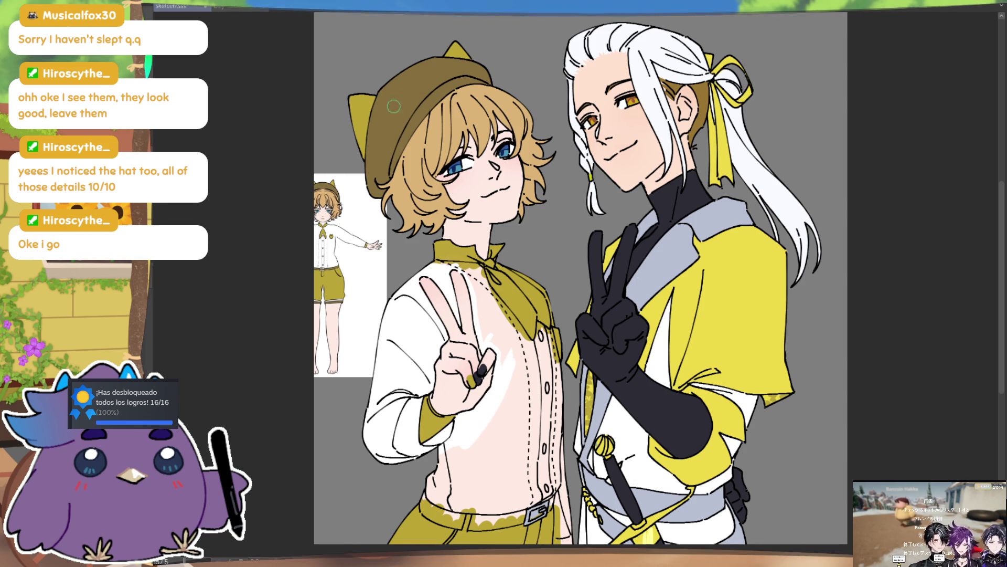
- Fill the shirt's lower edge near the pants in olive and mirror the canvas view
mouse_move(430, 501)
mouse_down()
mouse_move(452, 524)
mouse_move(433, 486)
mouse_up()
key(m)
drag(666, 483, 527, 358)
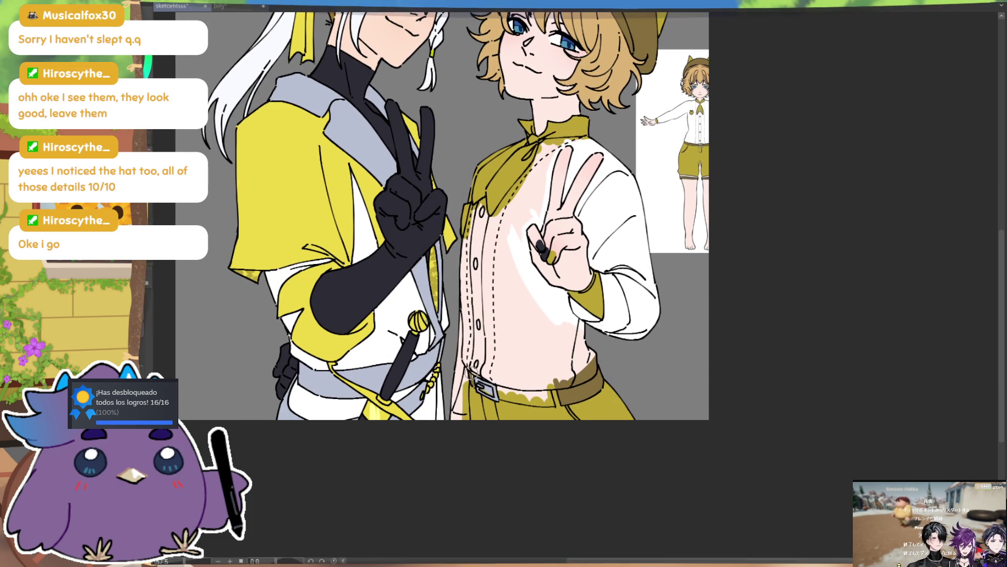
- Darken the belt buckle and paint white over the pink shading down the shirt front
mouse_move(482, 390)
mouse_down()
mouse_move(541, 393)
mouse_move(531, 401)
mouse_move(534, 391)
mouse_up()
scroll(534, 354, right, 3)
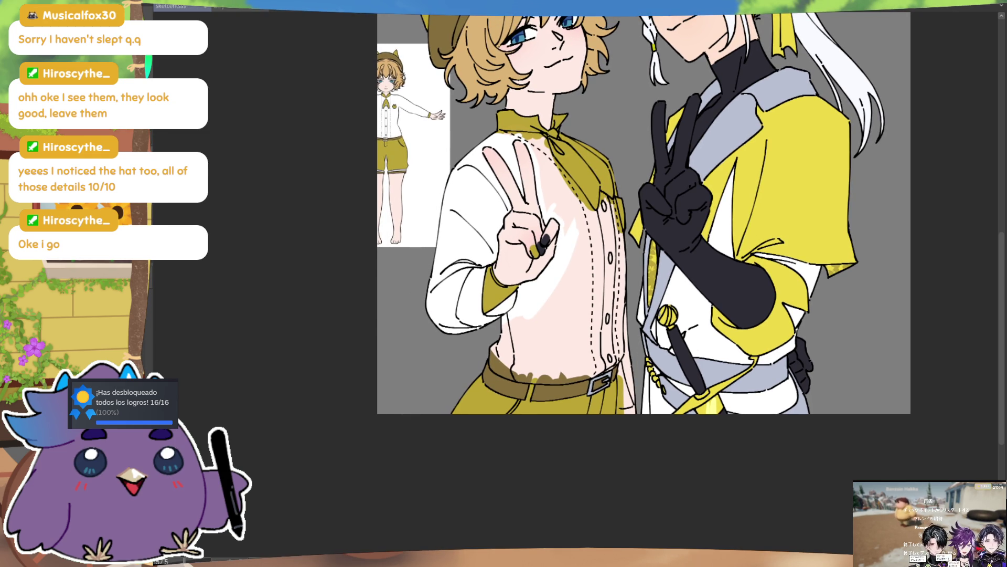
mouse_move(542, 309)
mouse_down()
mouse_move(582, 210)
mouse_move(546, 160)
mouse_up()
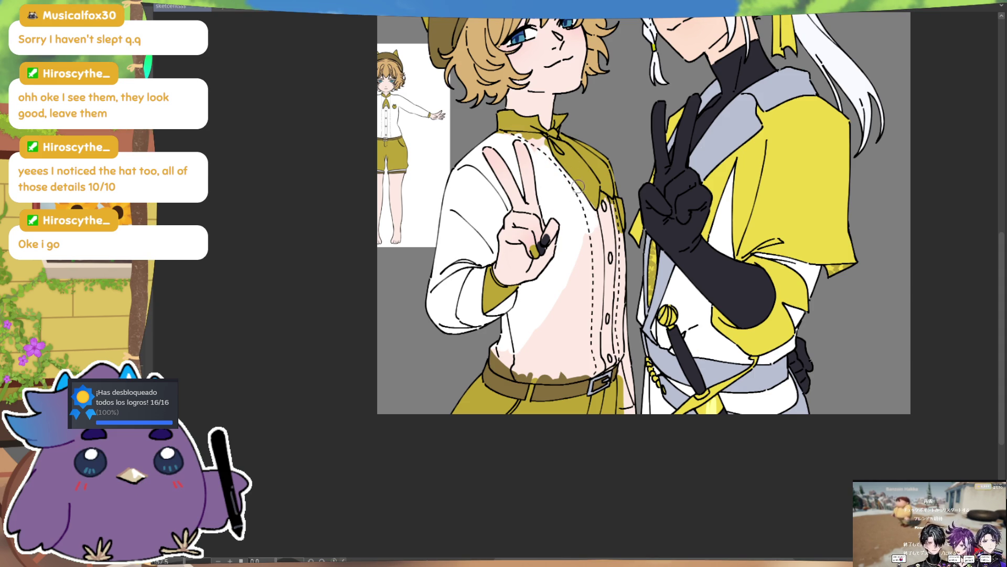
drag(602, 217, 582, 263)
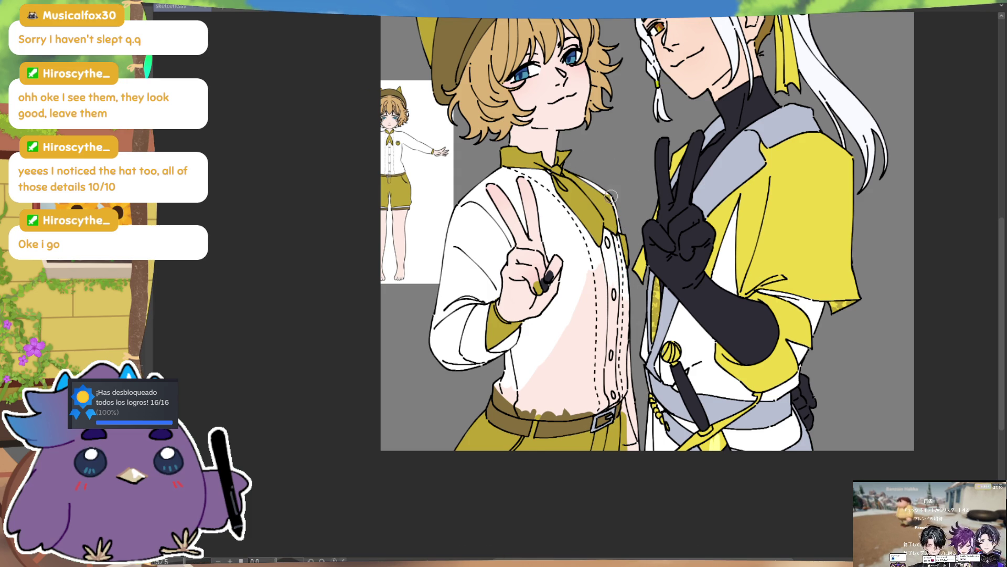
mouse_move(597, 264)
mouse_down()
mouse_move(583, 325)
mouse_move(597, 328)
mouse_up()
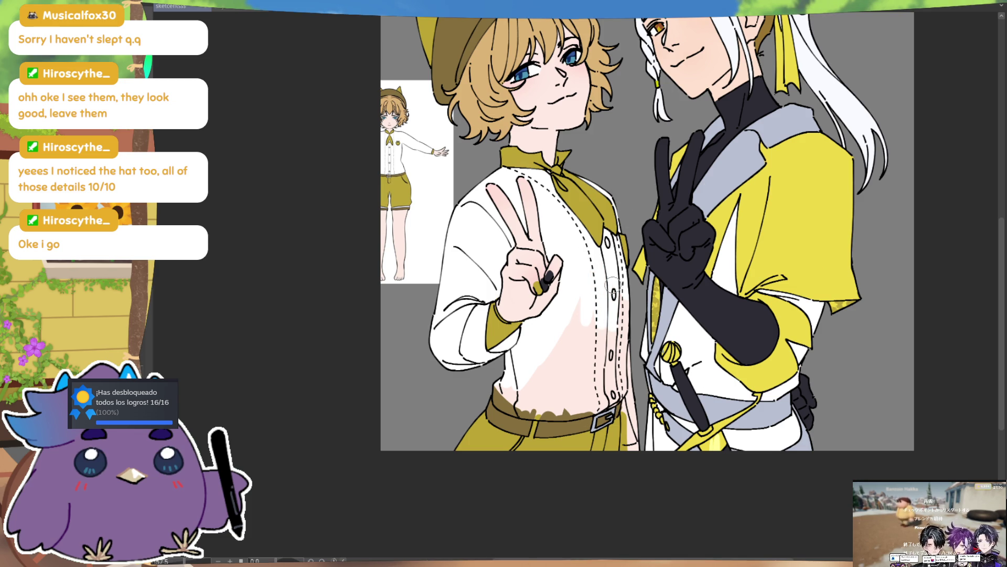
mouse_move(545, 360)
mouse_down()
mouse_move(618, 302)
mouse_move(615, 351)
mouse_move(633, 375)
mouse_move(602, 349)
mouse_up()
- Paint out the pink above the belt and touch up the shirt's left edge in white
scroll(517, 384, down, 2)
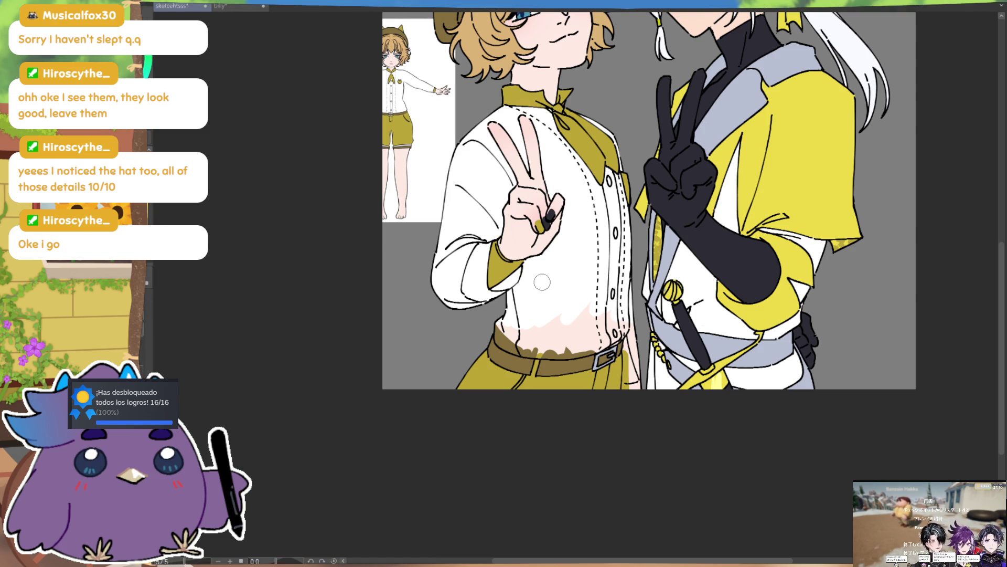
mouse_move(496, 334)
mouse_down()
mouse_move(564, 346)
mouse_move(509, 331)
mouse_move(587, 336)
mouse_move(580, 345)
mouse_move(619, 328)
mouse_up()
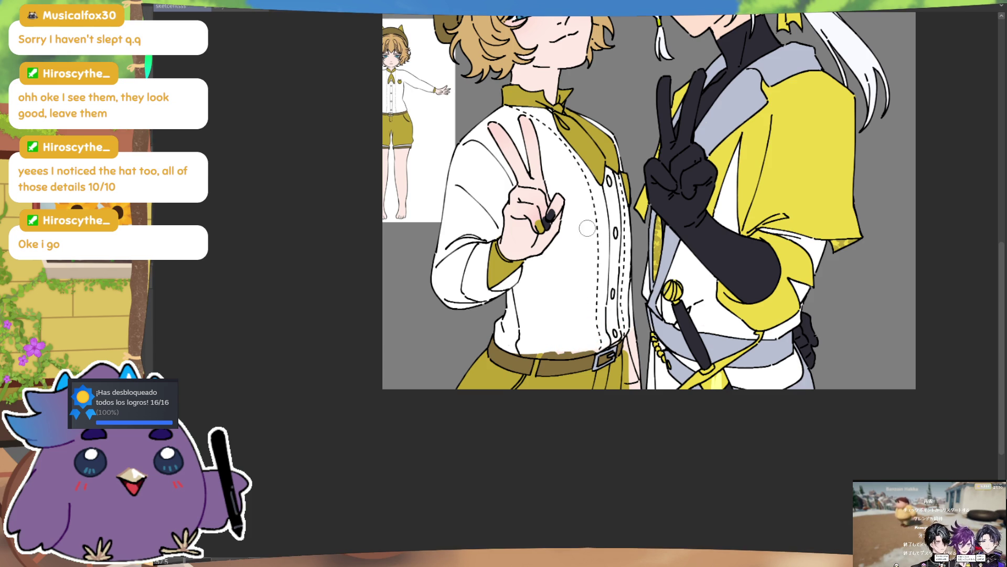
mouse_move(539, 304)
mouse_down()
mouse_move(557, 407)
mouse_move(492, 367)
mouse_up()
drag(443, 178, 440, 247)
mouse_move(438, 210)
mouse_down()
mouse_move(455, 291)
mouse_move(444, 251)
mouse_up()
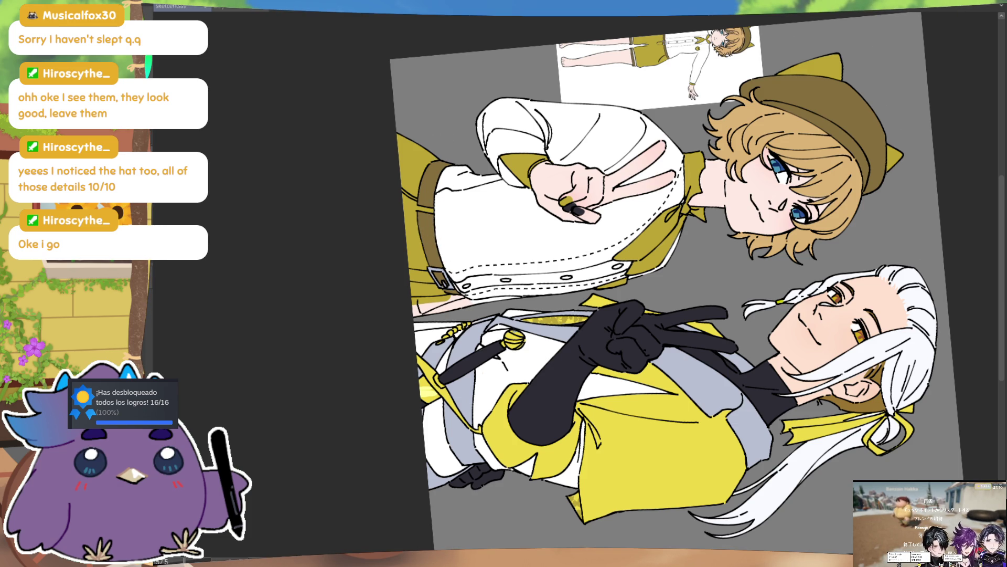
- Reset the view to both faces and add light shading strokes to the man's white hair
key(ctrl+0)
scroll(564, 321, up, 3)
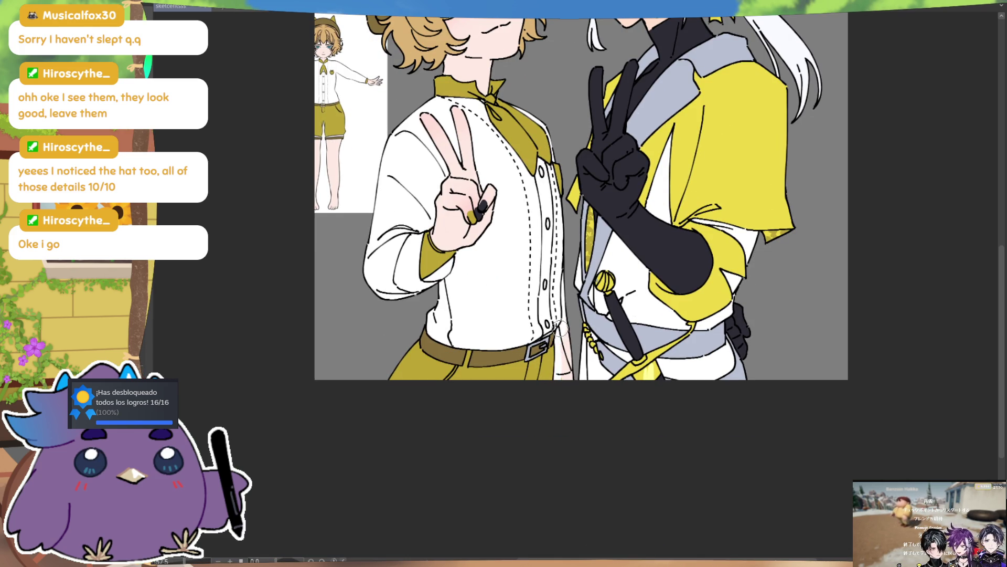
drag(572, 265, 569, 372)
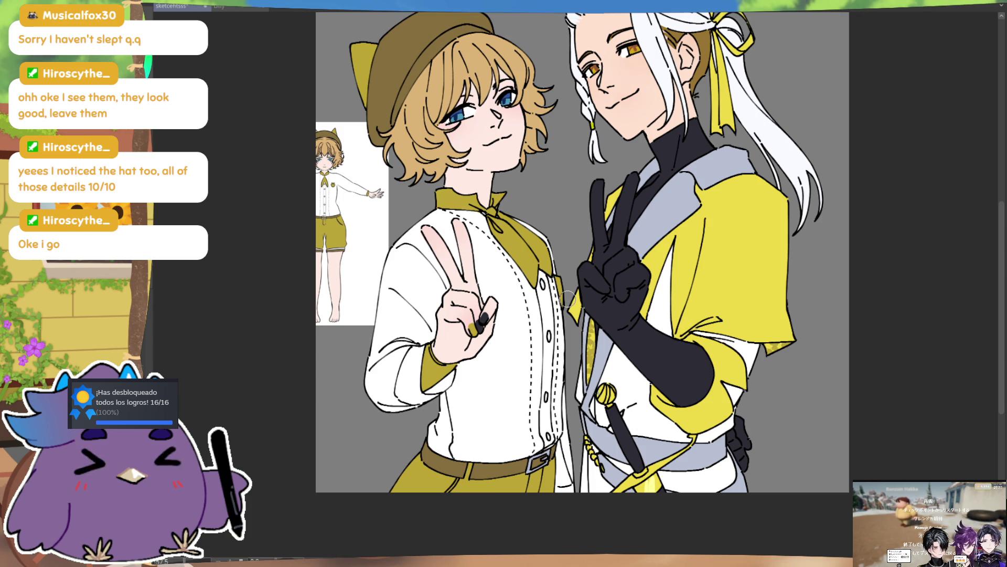
scroll(568, 299, up, 2)
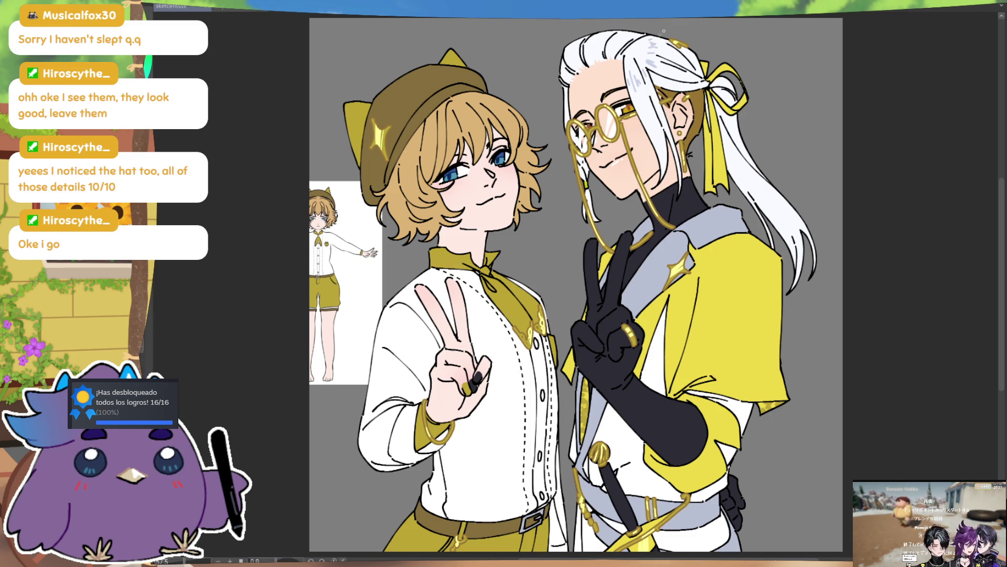
drag(735, 168, 740, 176)
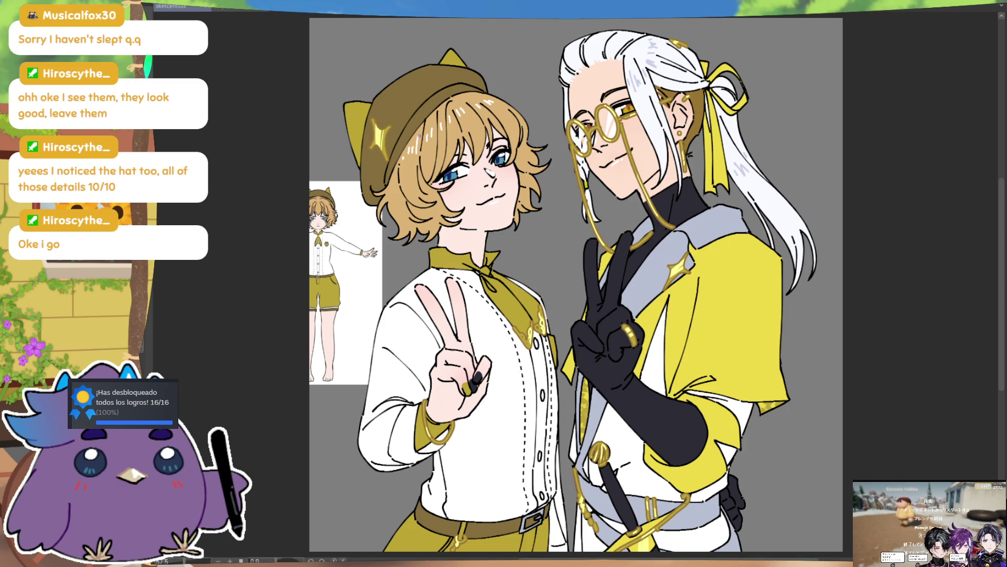
- Draw a thin white highlight down the man's black sword sheath, checking it in mirrored view
scroll(444, 261, down, 2)
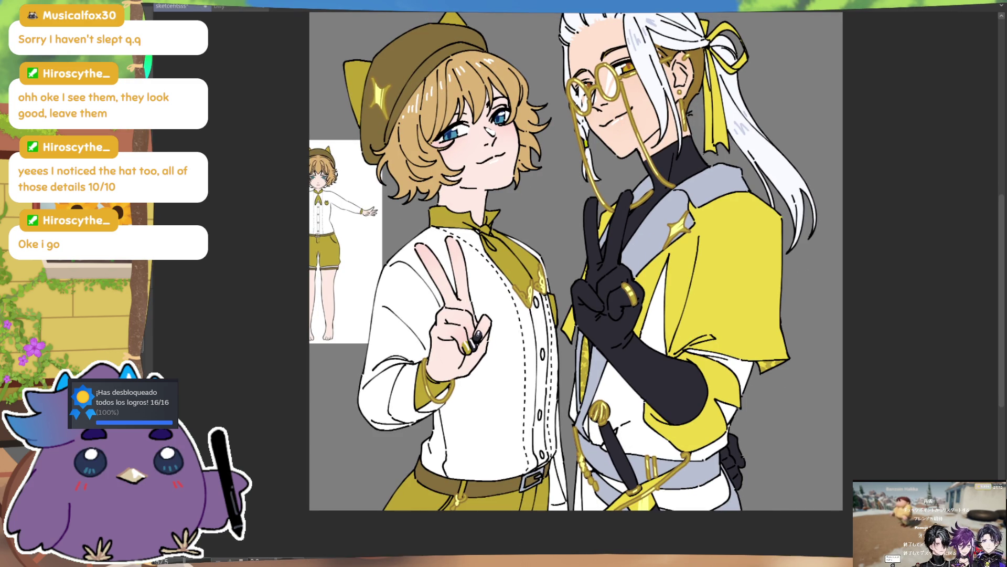
scroll(492, 297, down, 3)
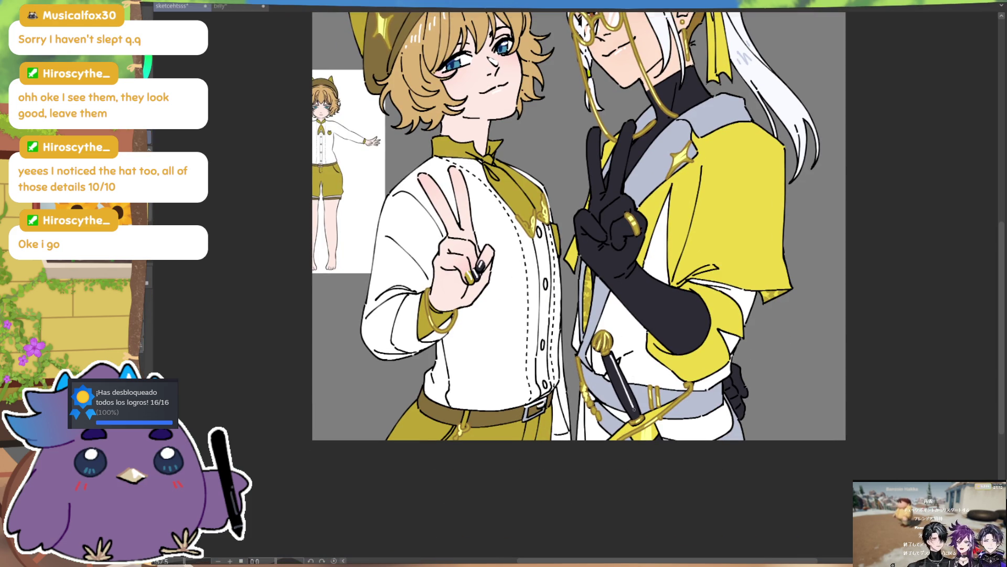
drag(610, 356, 633, 405)
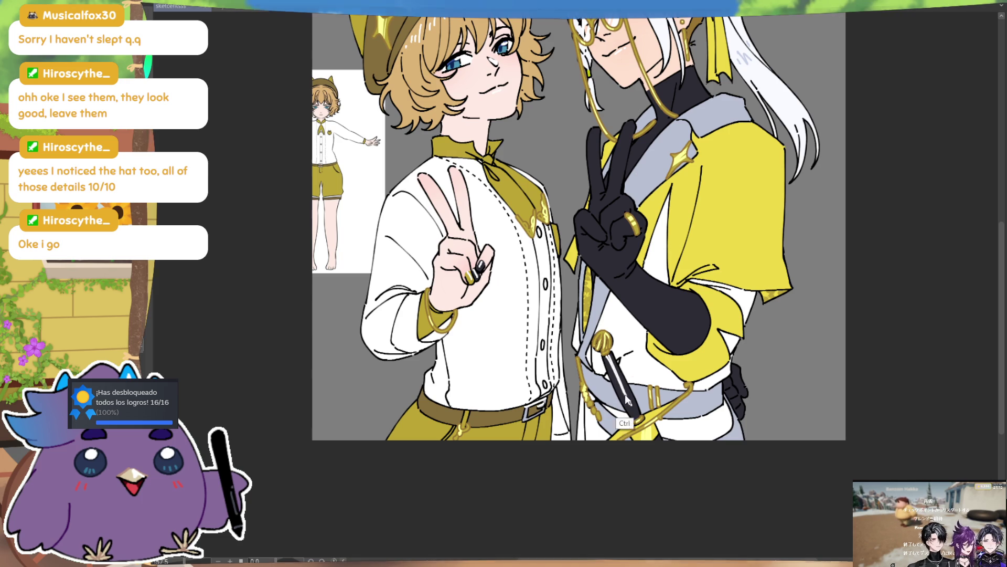
drag(610, 355, 632, 407)
key(ctrl+z)
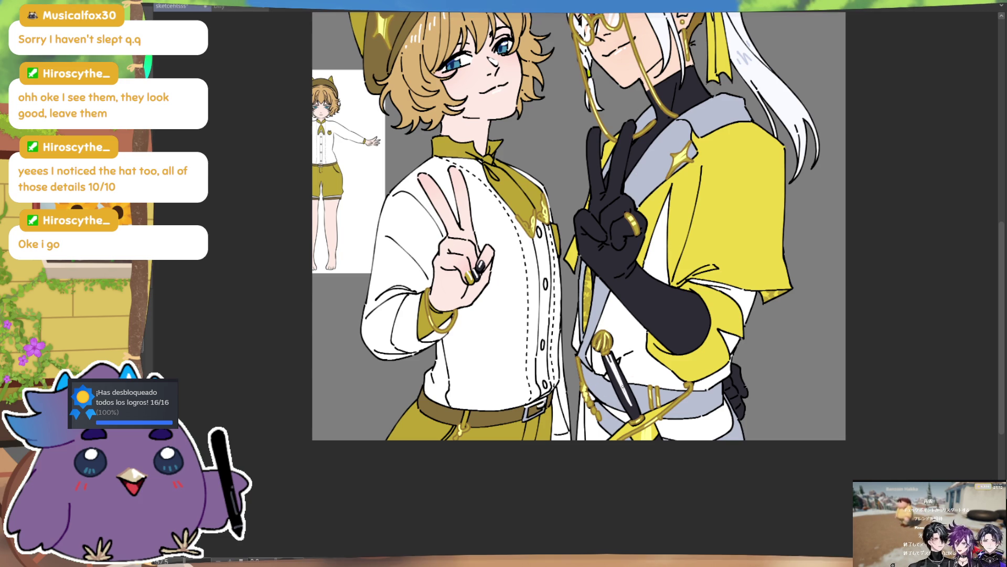
drag(613, 366, 632, 405)
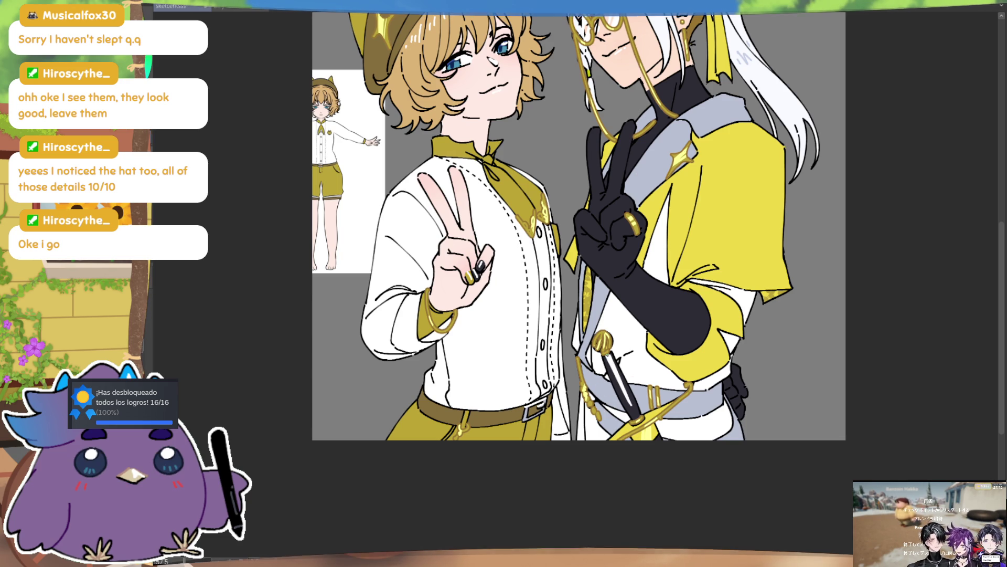
drag(612, 356, 633, 408)
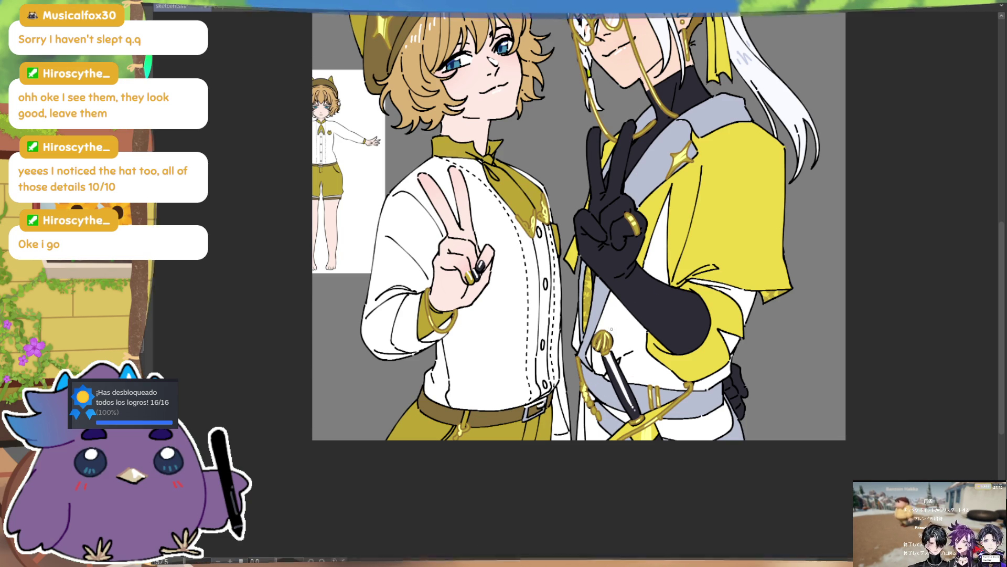
key(h)
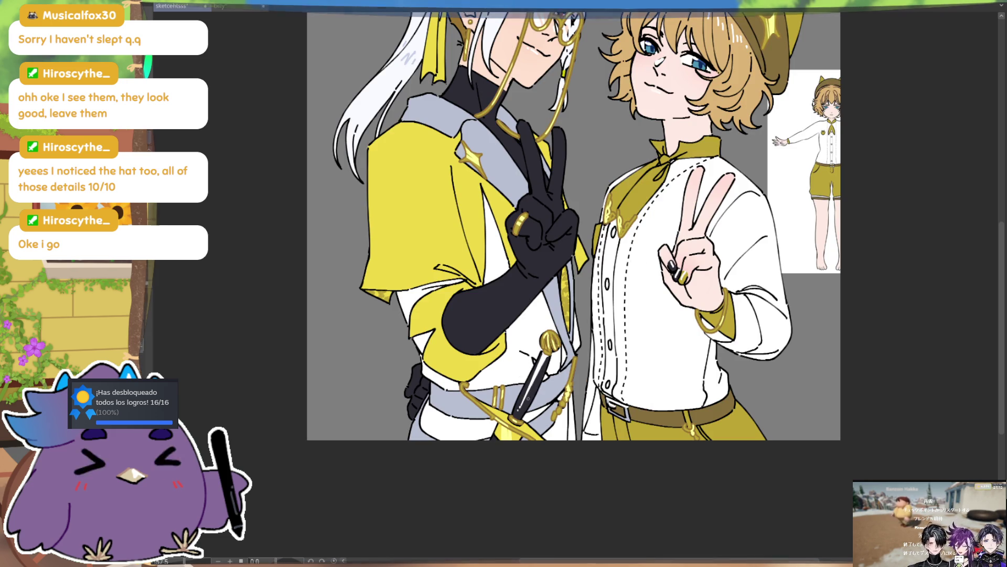
key(h)
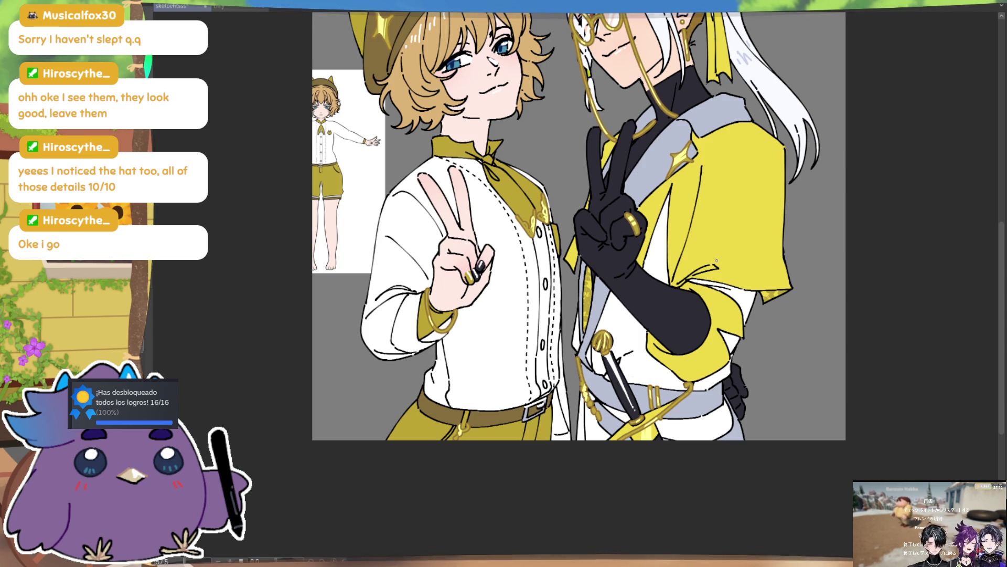
mouse_move(801, 251)
mouse_down()
mouse_move(791, 385)
mouse_move(792, 375)
mouse_up()
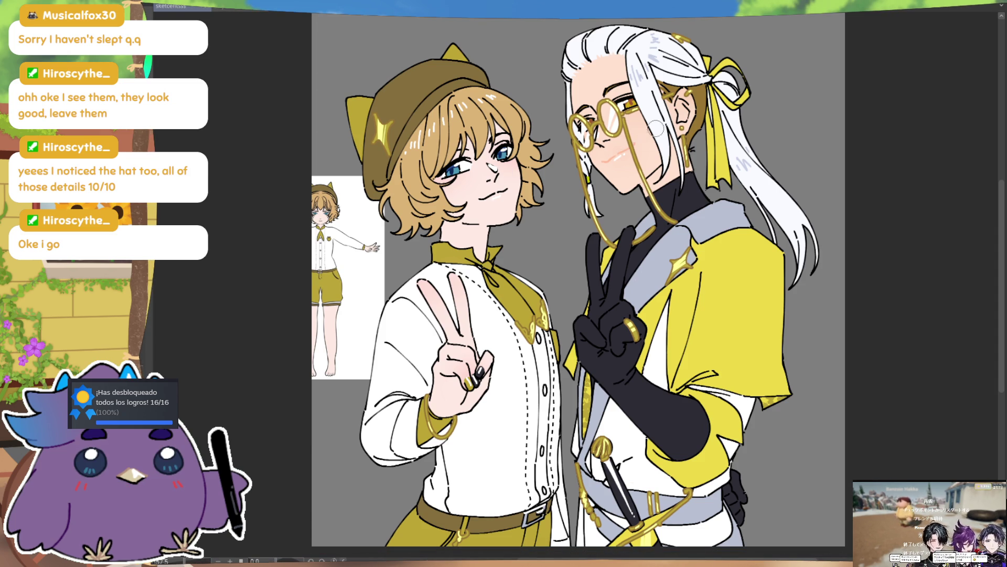
- Brush orange-red over the white-haired man's mouth line and lighten his eyelid crease
drag(601, 158, 622, 152)
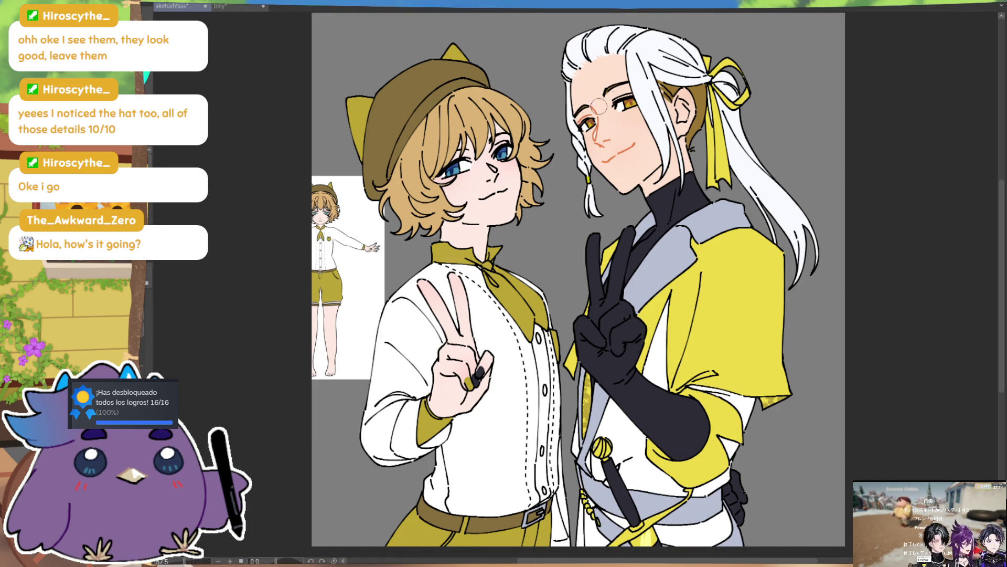
drag(617, 97, 632, 94)
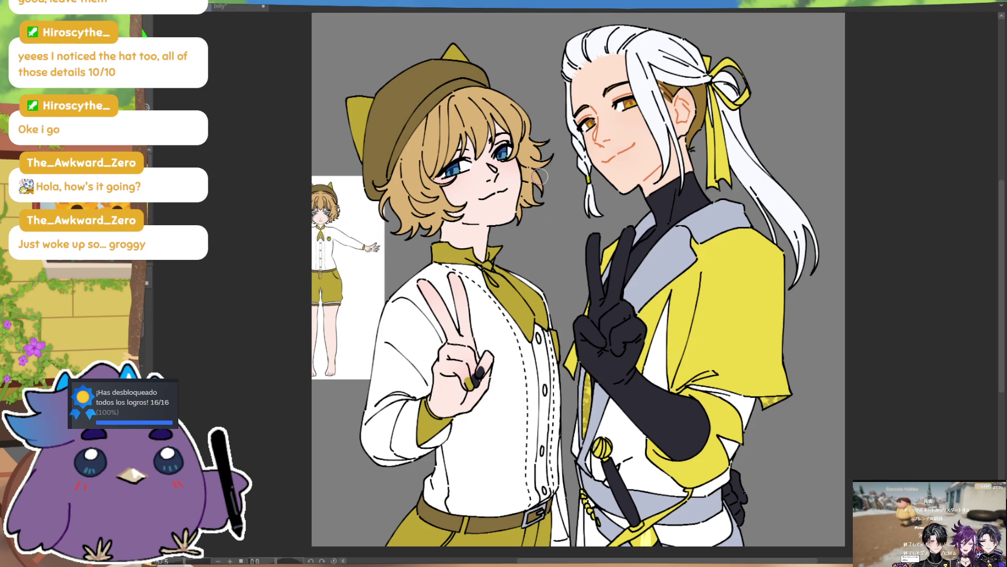
- Recolour the blond boy's mouth line and upper eyelid line in orange
mouse_move(482, 197)
mouse_down()
mouse_move(506, 188)
mouse_move(494, 174)
mouse_up()
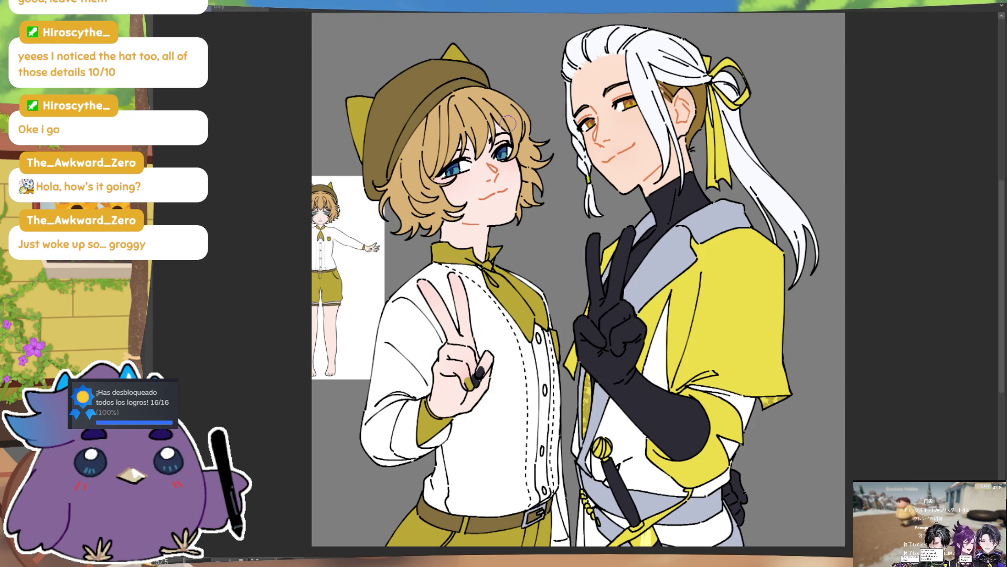
drag(500, 140, 508, 140)
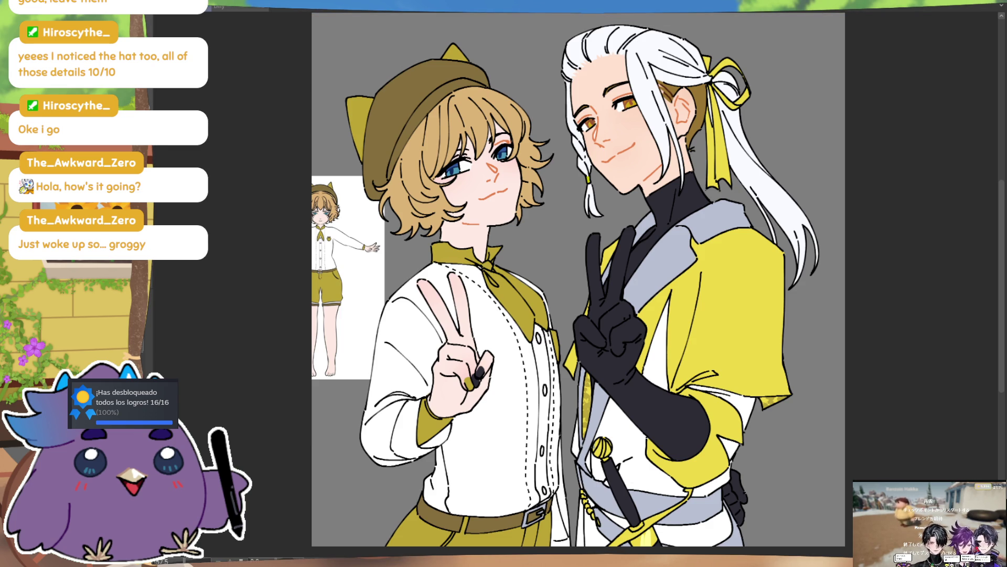
key(ctrl)
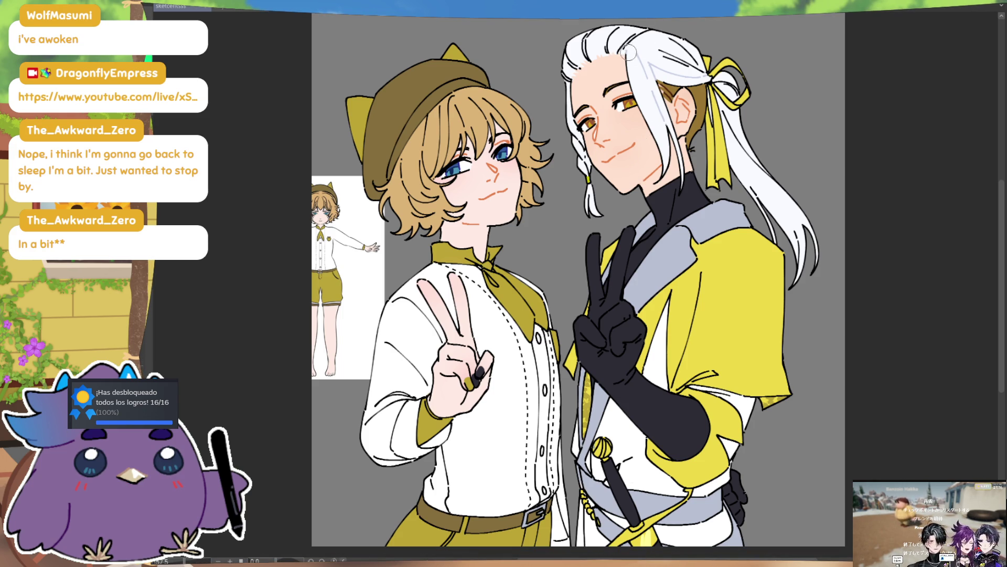
- Add light strokes to the man's white hair and a thin line along his yellow jacket
drag(622, 50, 648, 36)
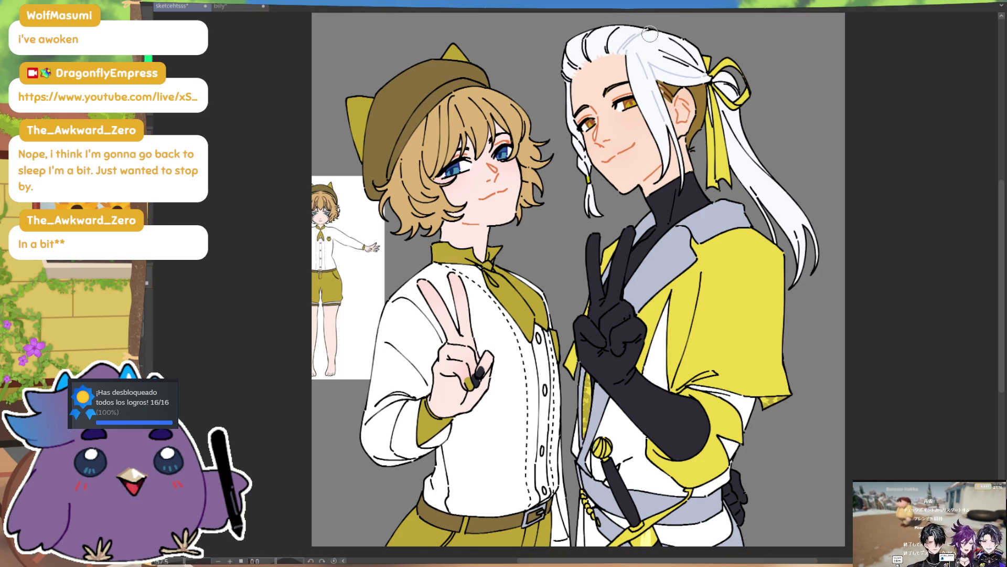
mouse_move(622, 25)
mouse_down()
mouse_move(610, 42)
mouse_move(615, 63)
mouse_up()
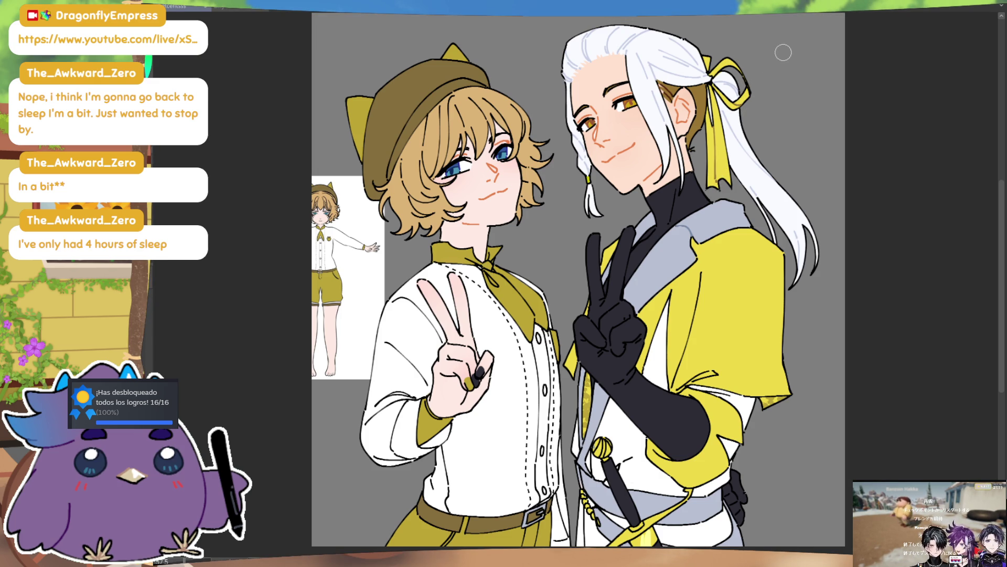
drag(700, 273, 678, 362)
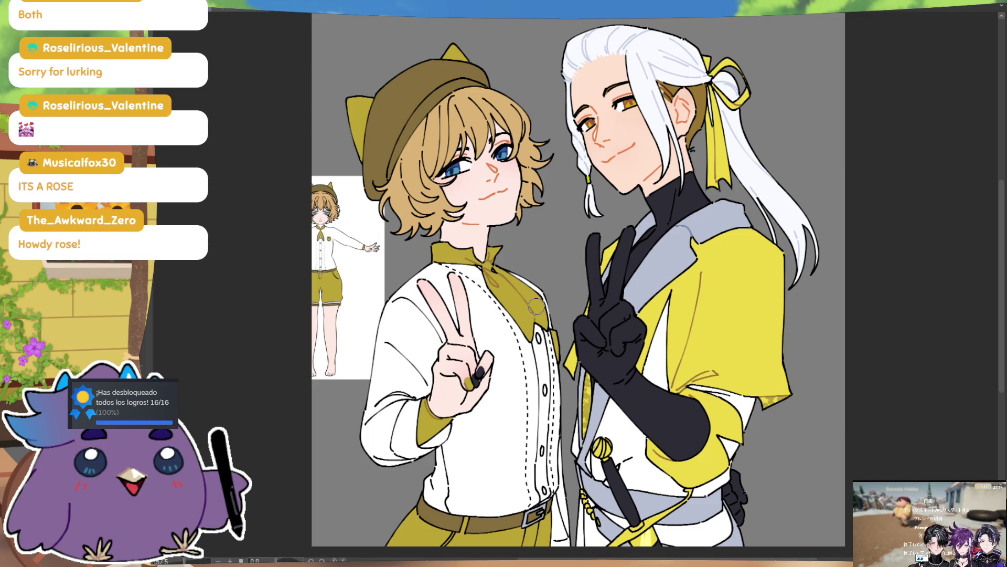
scroll(536, 305, down, 5)
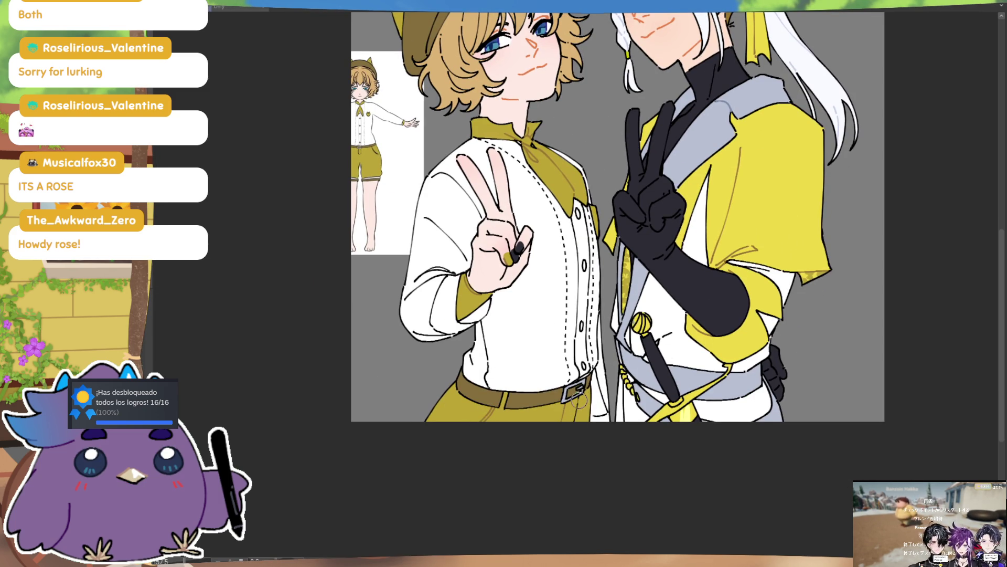
mouse_move(711, 298)
mouse_down()
mouse_move(695, 325)
mouse_move(747, 302)
mouse_up()
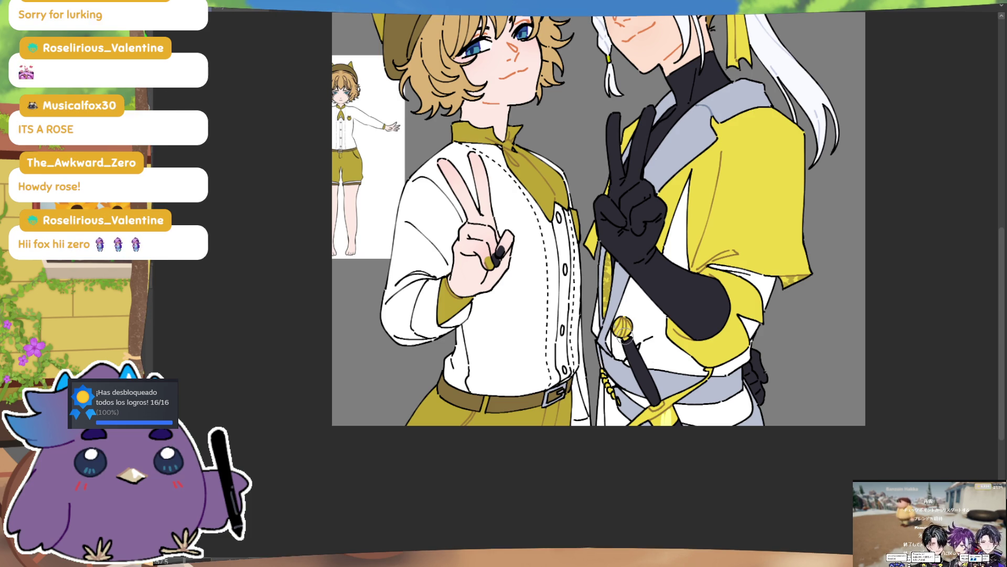
mouse_move(746, 219)
mouse_down()
mouse_move(734, 371)
mouse_move(729, 340)
mouse_up()
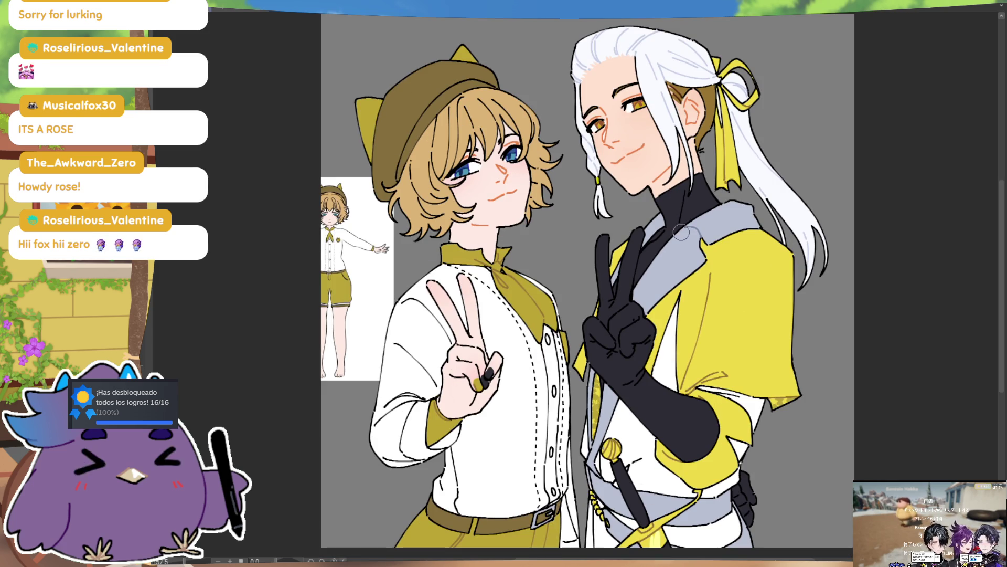
drag(681, 231, 691, 202)
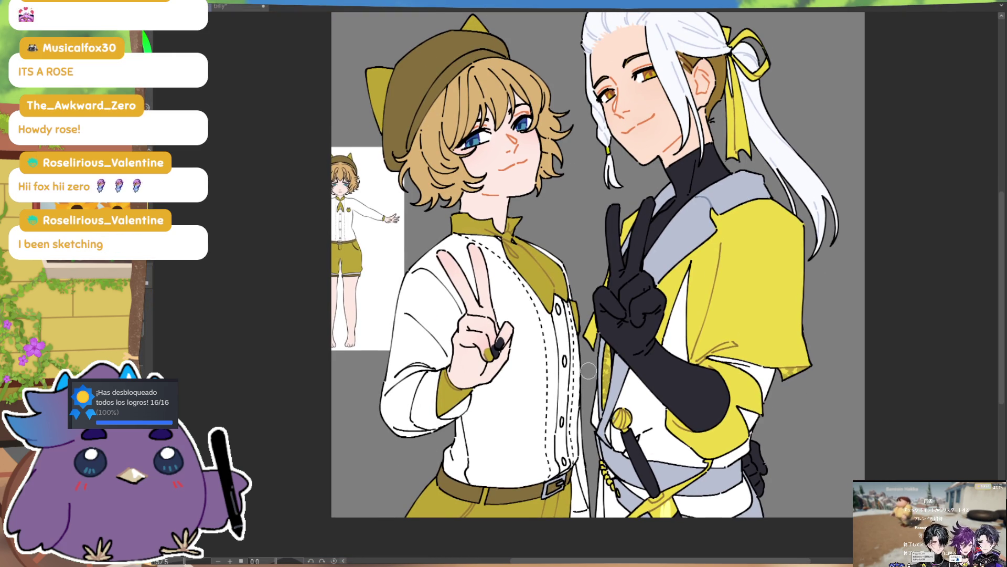
drag(589, 371, 592, 406)
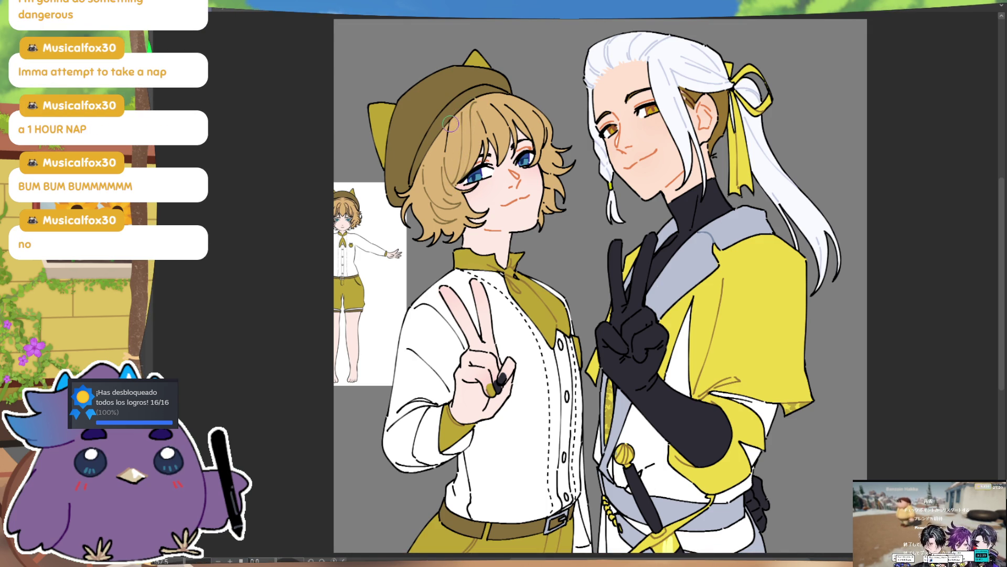
key(Tab)
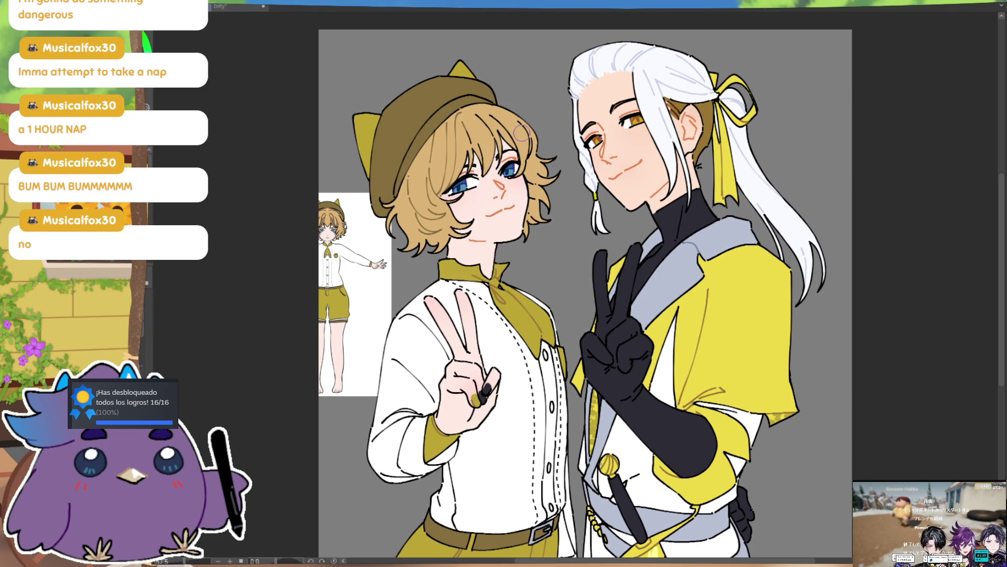
key(Tab)
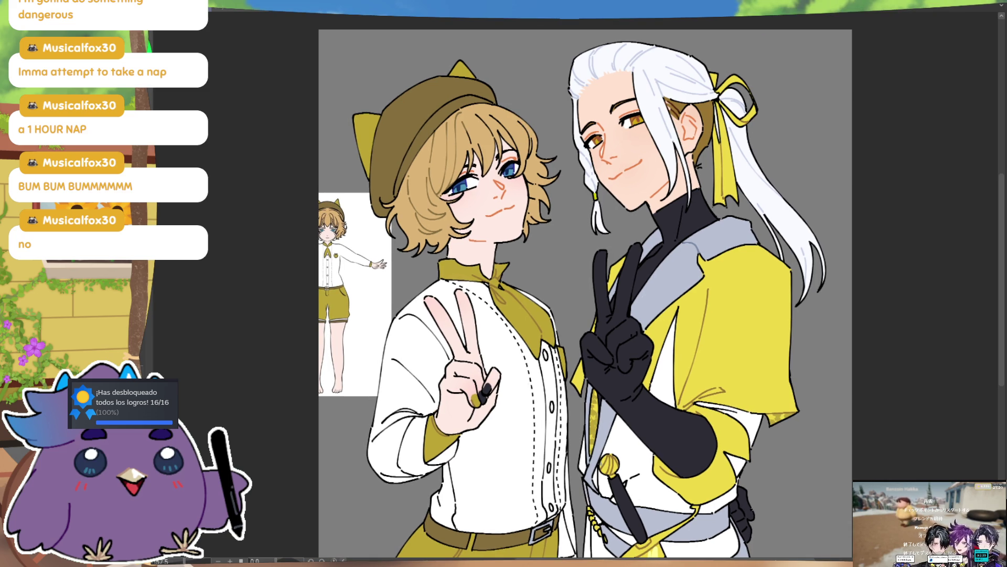
key(Tab)
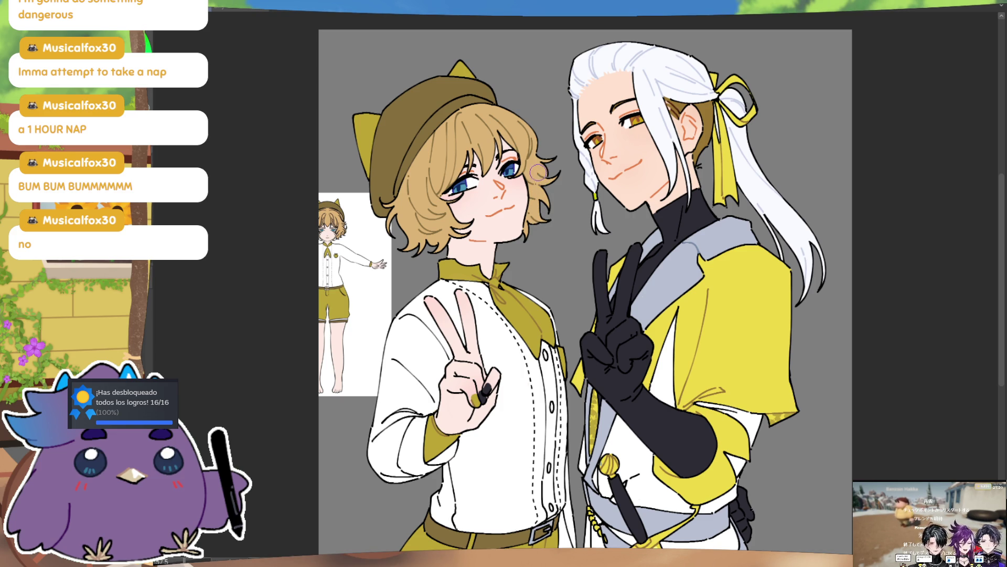
drag(650, 231, 682, 218)
drag(681, 300, 688, 311)
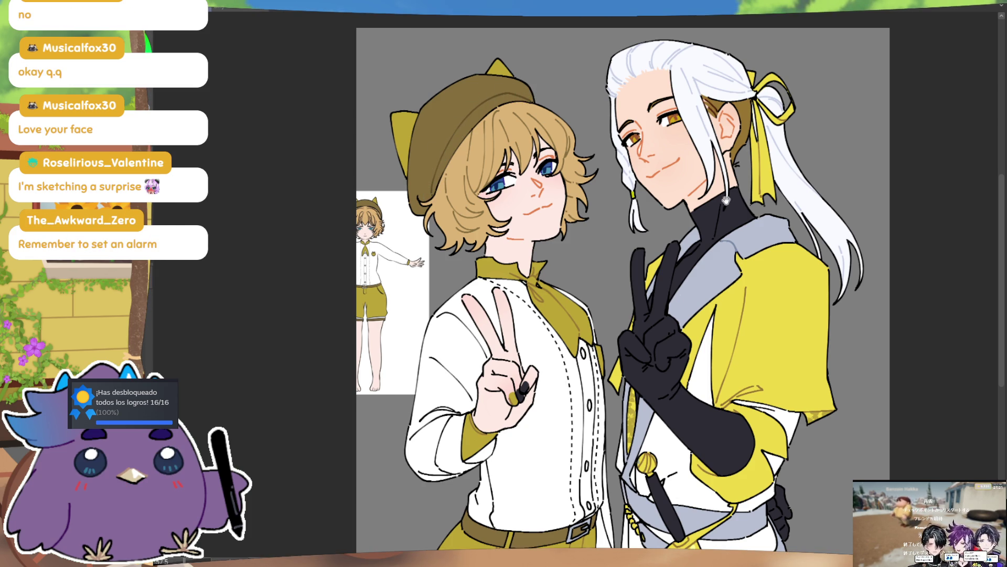
drag(726, 194, 710, 200)
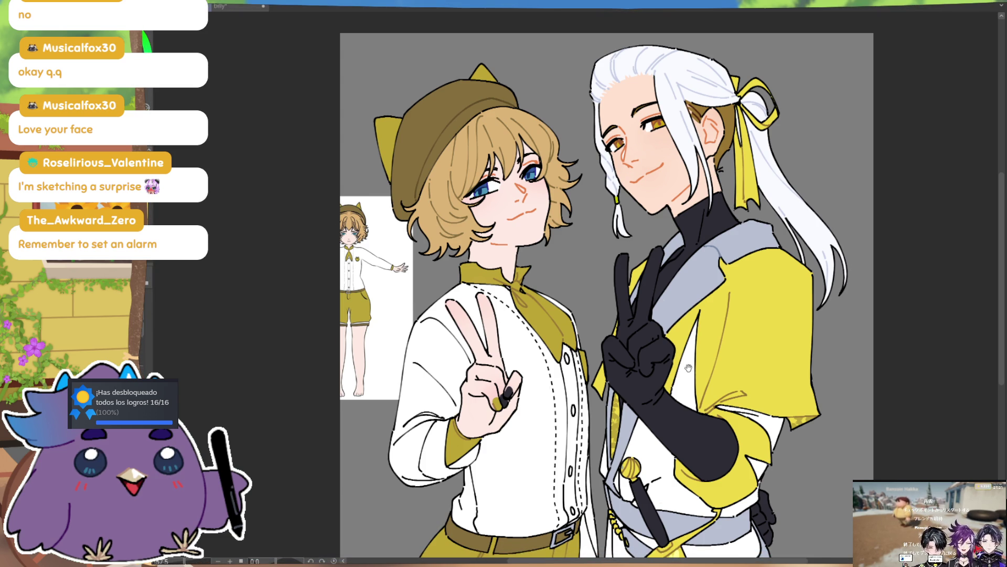
- Lighten the boy's sleeve fold lines and draw a light grey fold down his shirt front
drag(662, 274, 657, 241)
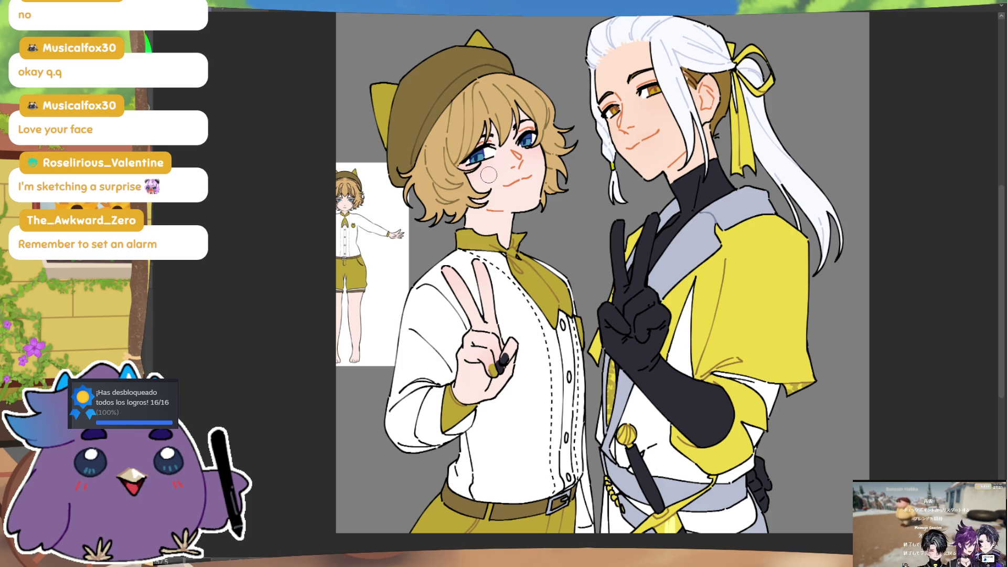
drag(763, 204, 782, 167)
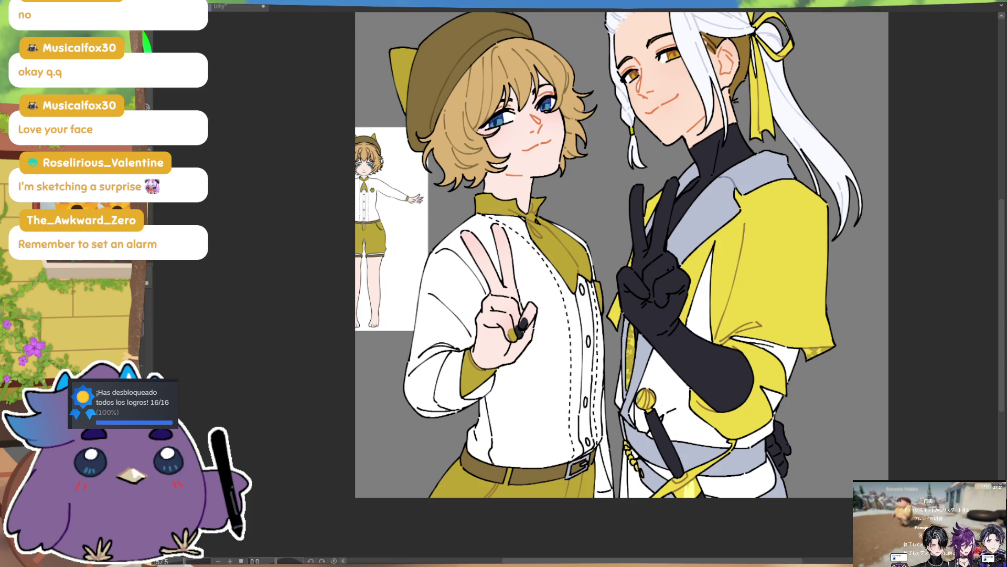
drag(435, 346, 410, 370)
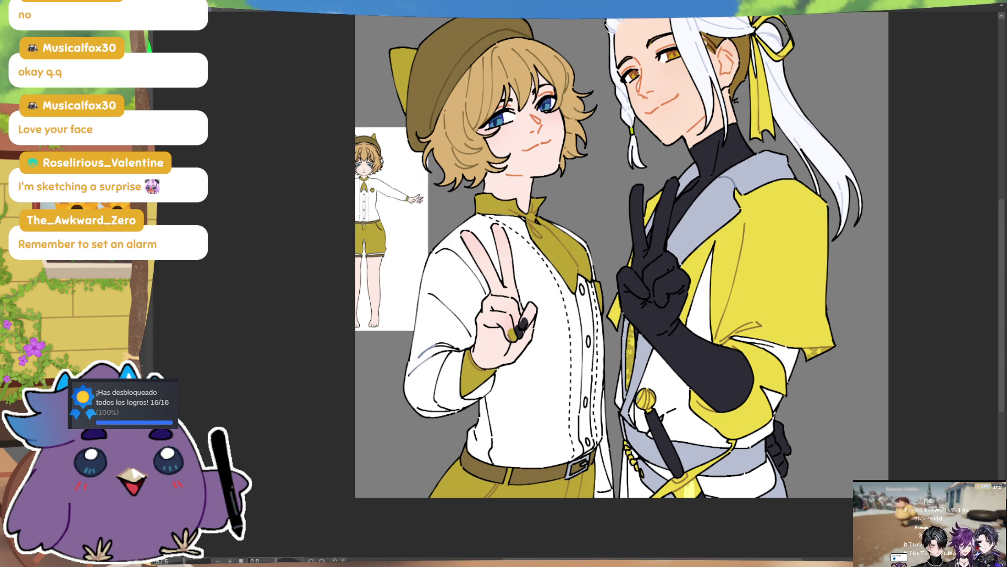
drag(452, 344, 412, 381)
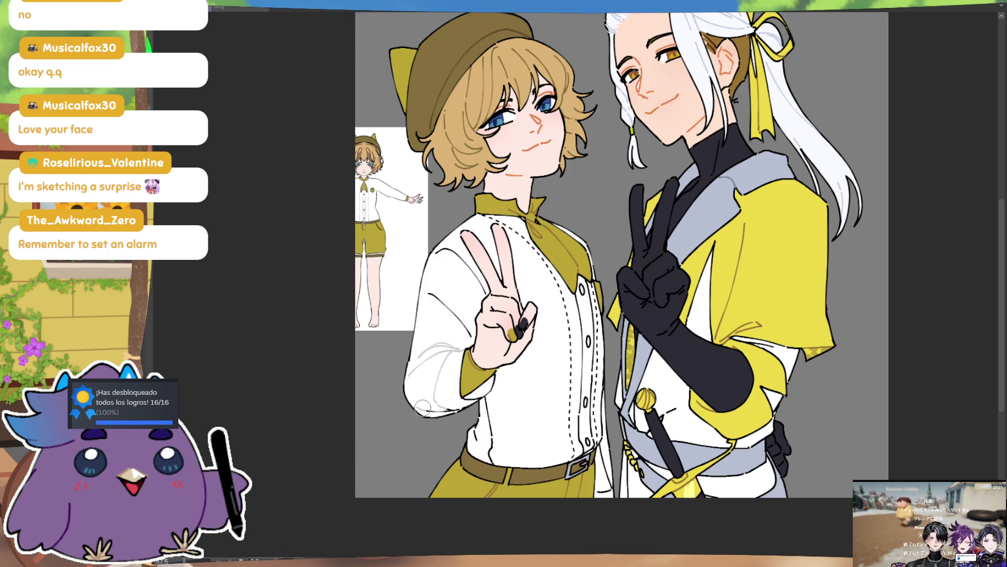
key(ctrl)
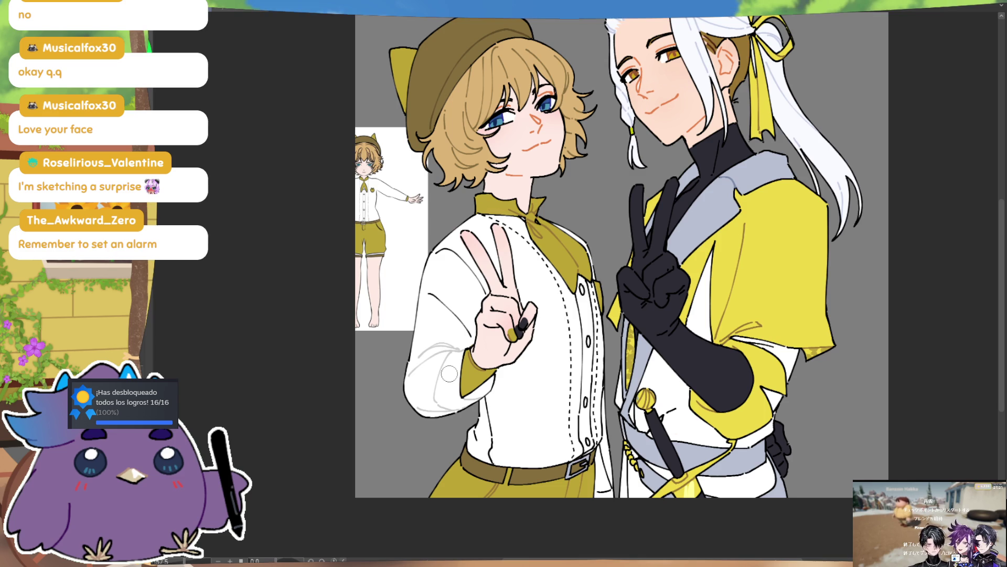
drag(443, 280, 468, 335)
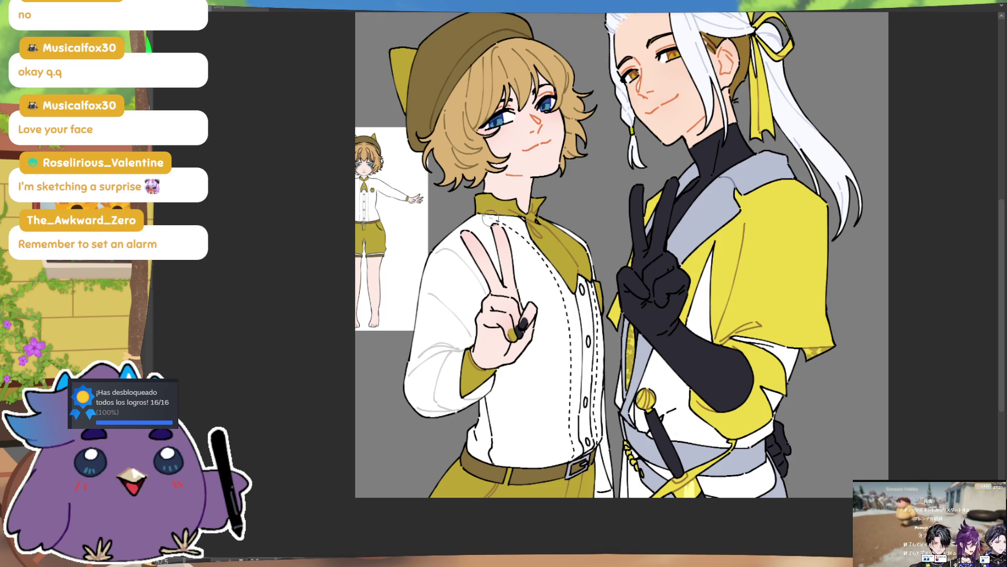
mouse_move(515, 231)
mouse_down()
mouse_move(565, 303)
mouse_move(572, 454)
mouse_up()
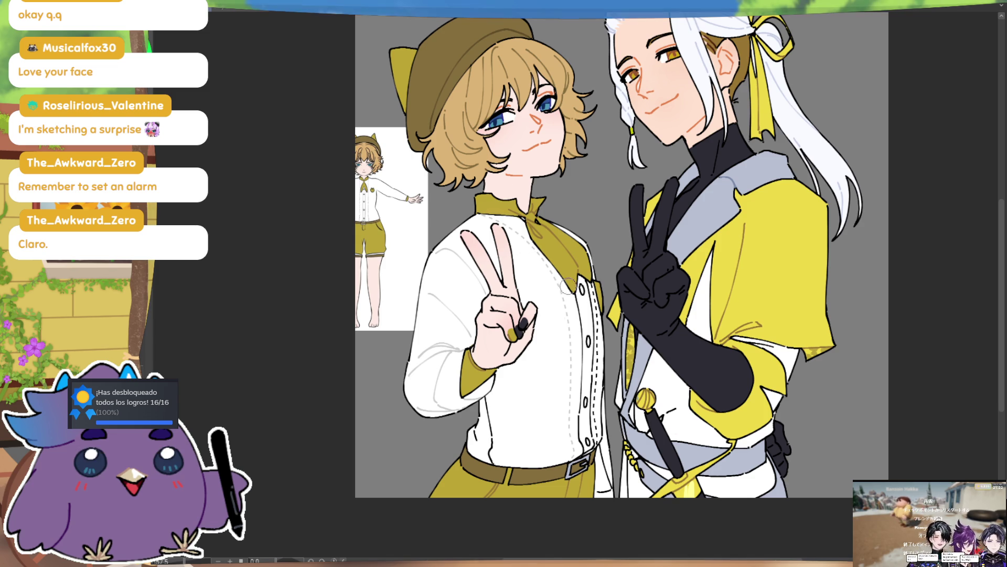
drag(606, 247, 602, 223)
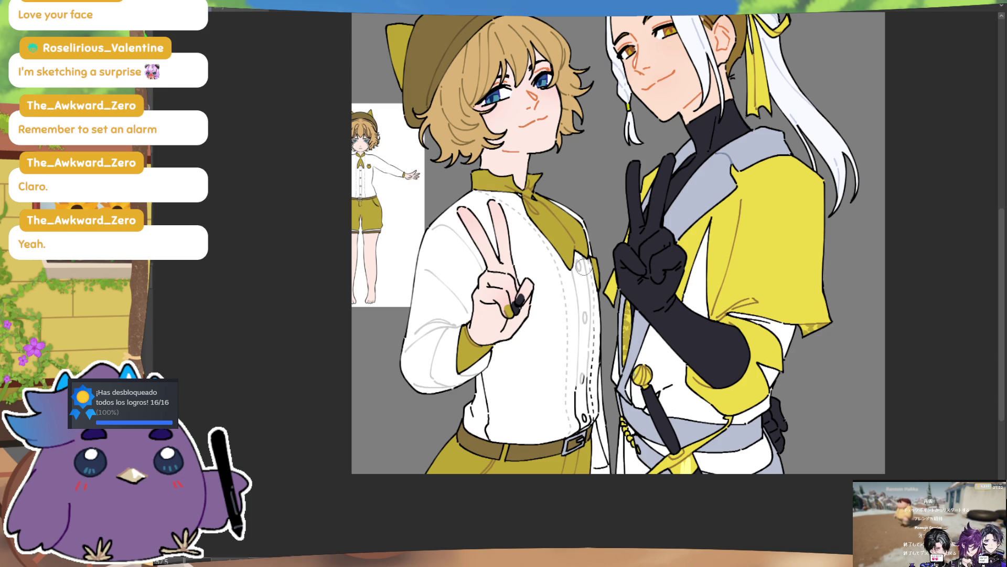
drag(607, 363, 606, 328)
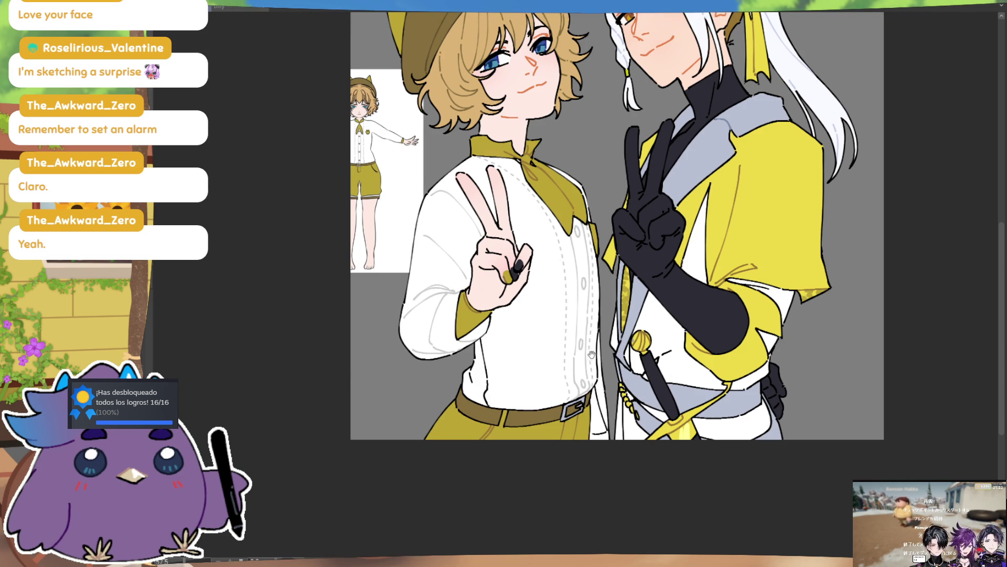
drag(590, 355, 595, 319)
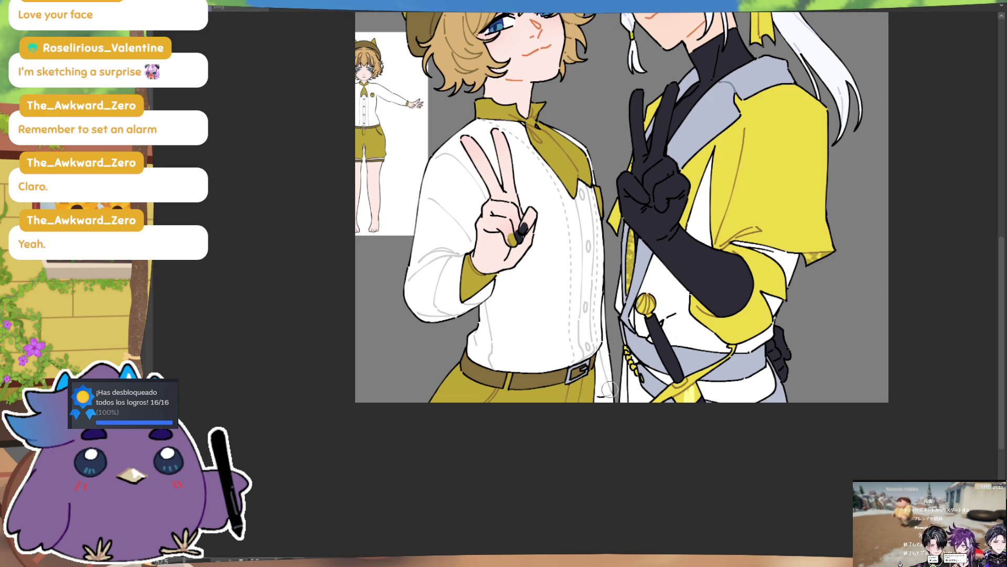
drag(678, 304, 677, 412)
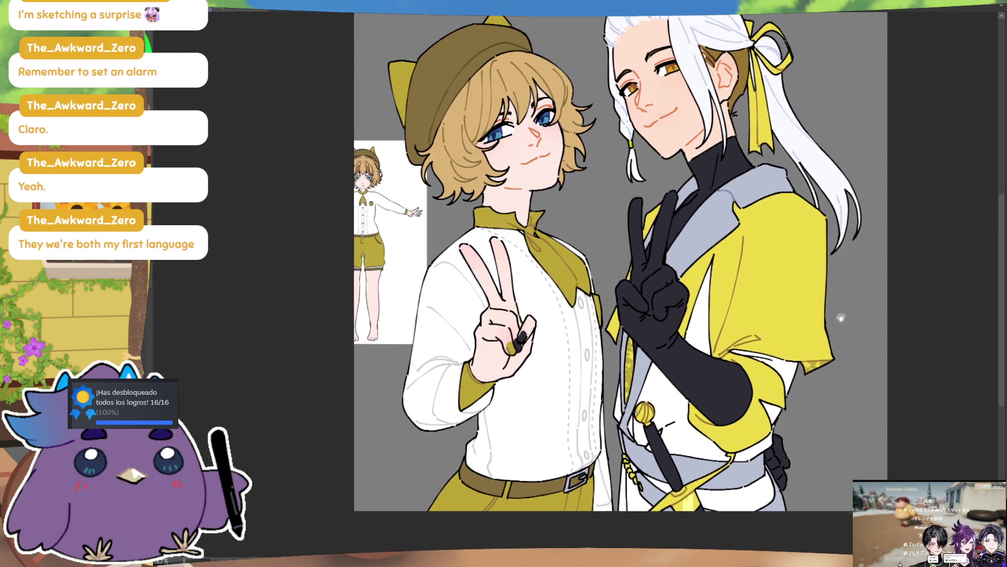
drag(845, 315, 830, 282)
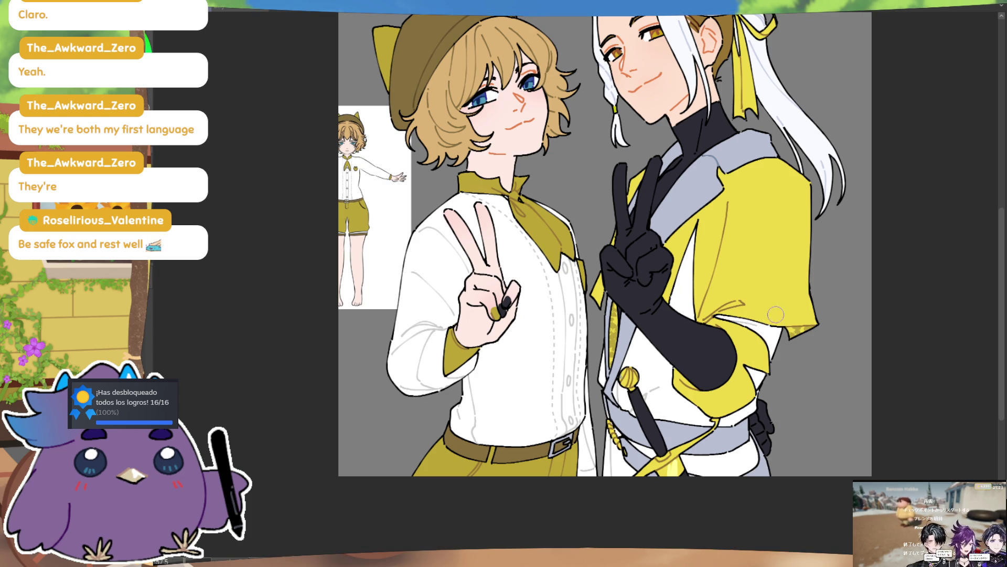
mouse_move(776, 302)
mouse_down()
mouse_move(803, 341)
mouse_move(828, 330)
mouse_up()
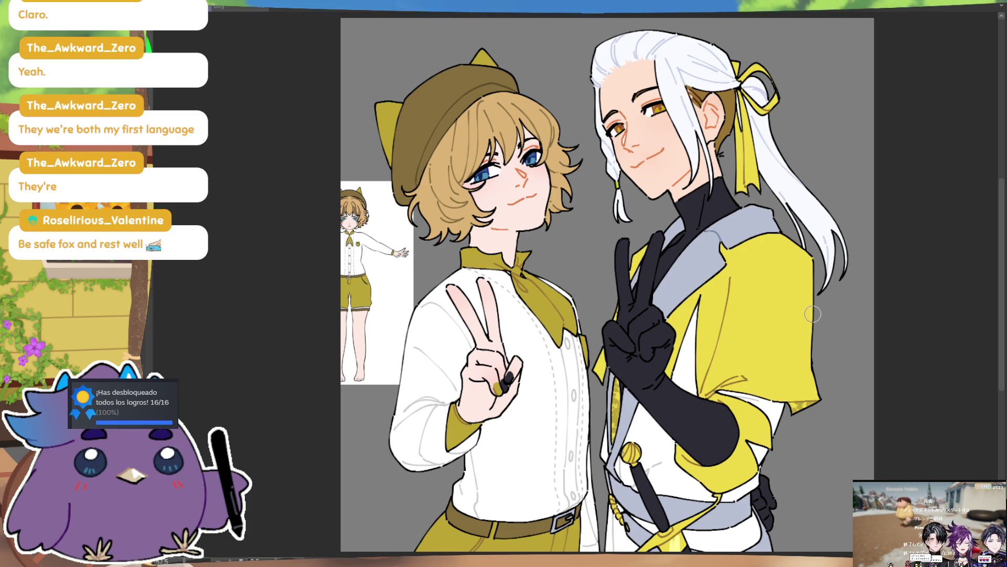
- Bring back the gold glasses, jewellery and sparkle highlights on both characters
key(ctrl+z)
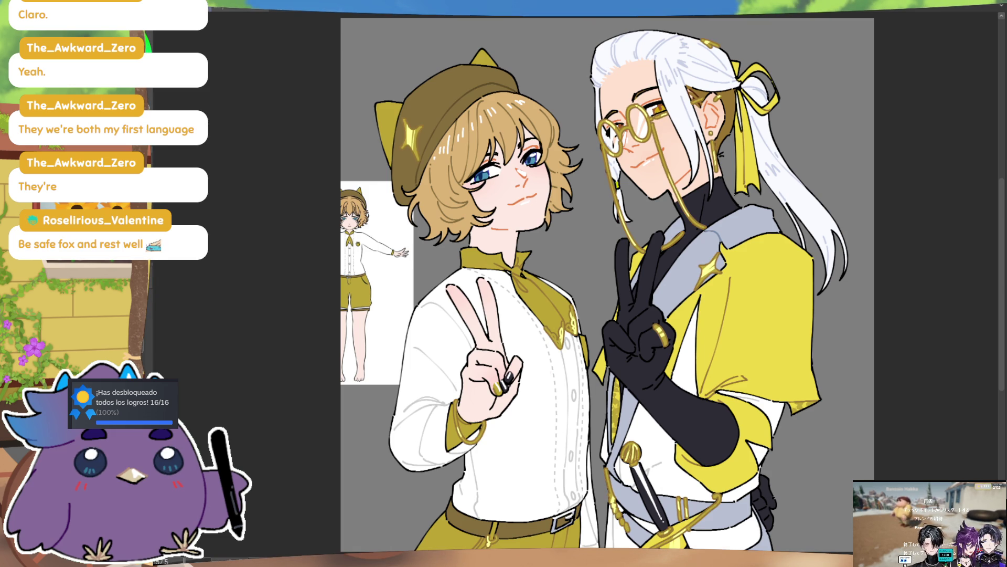
scroll(592, 285, right, 1)
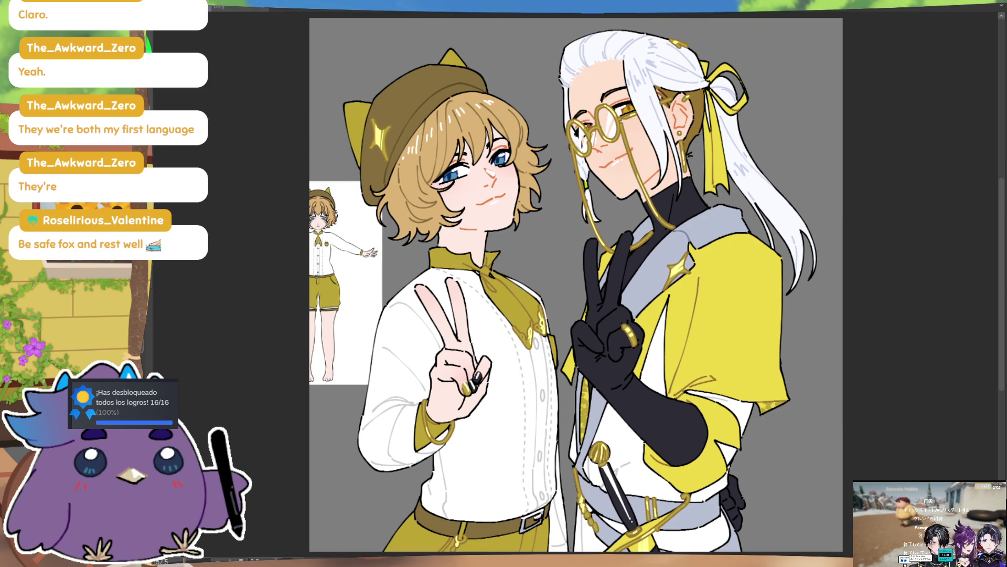
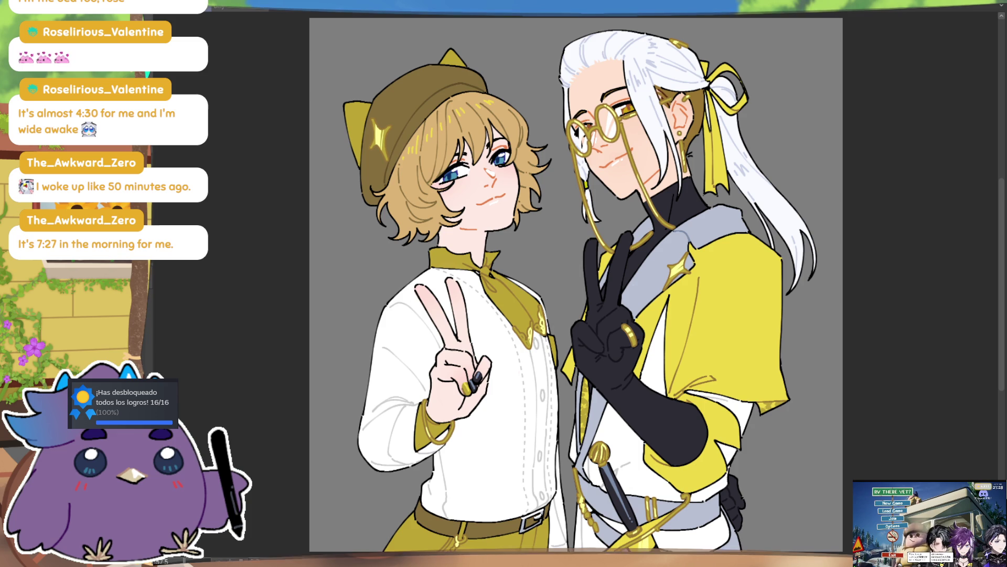
- Reposition the illustration, then check the character reference sheet before returning to the illustration
scroll(576, 284, down, 2)
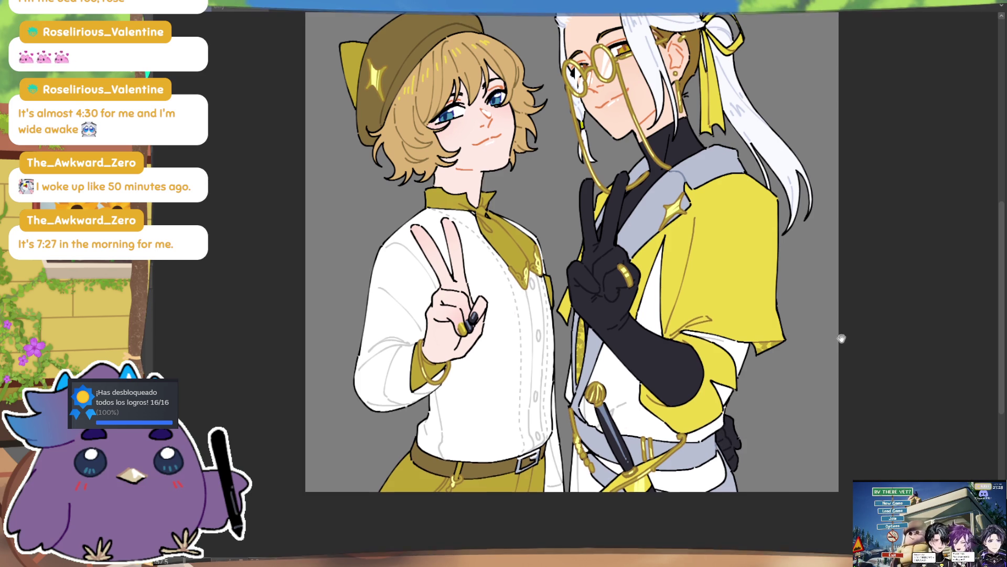
drag(839, 337, 845, 323)
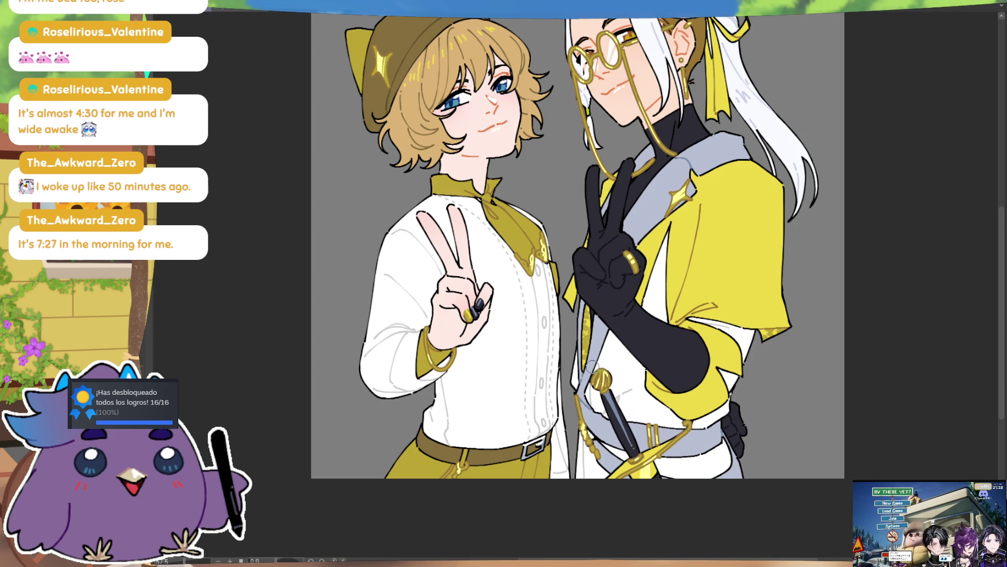
drag(785, 211, 792, 281)
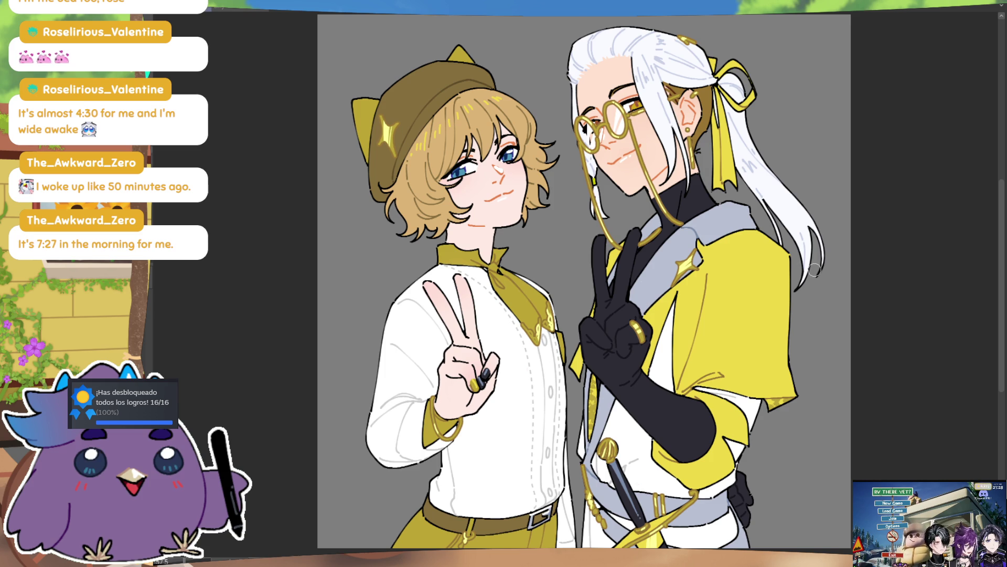
drag(580, 284, 572, 286)
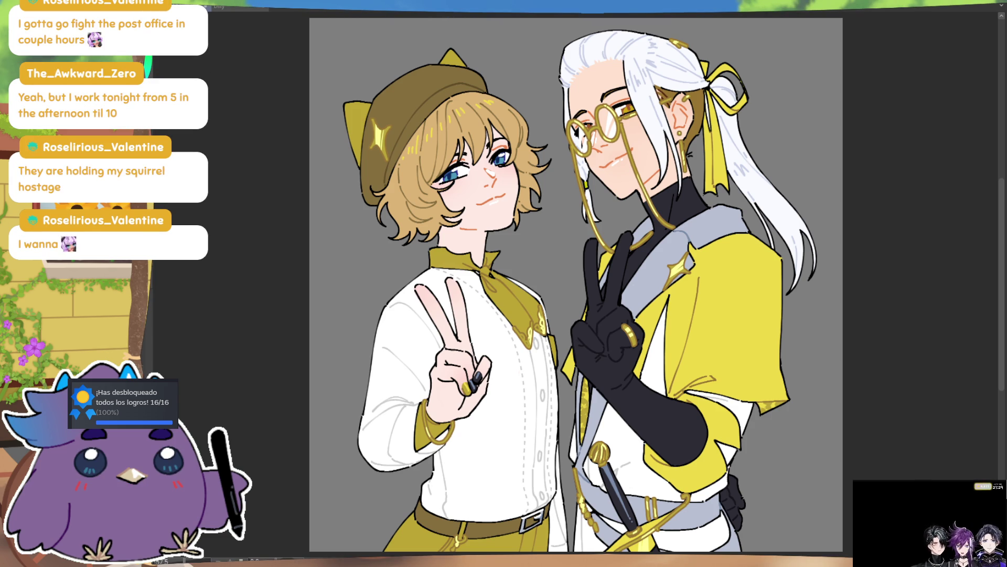
click(255, 9)
key(ctrl+minus)
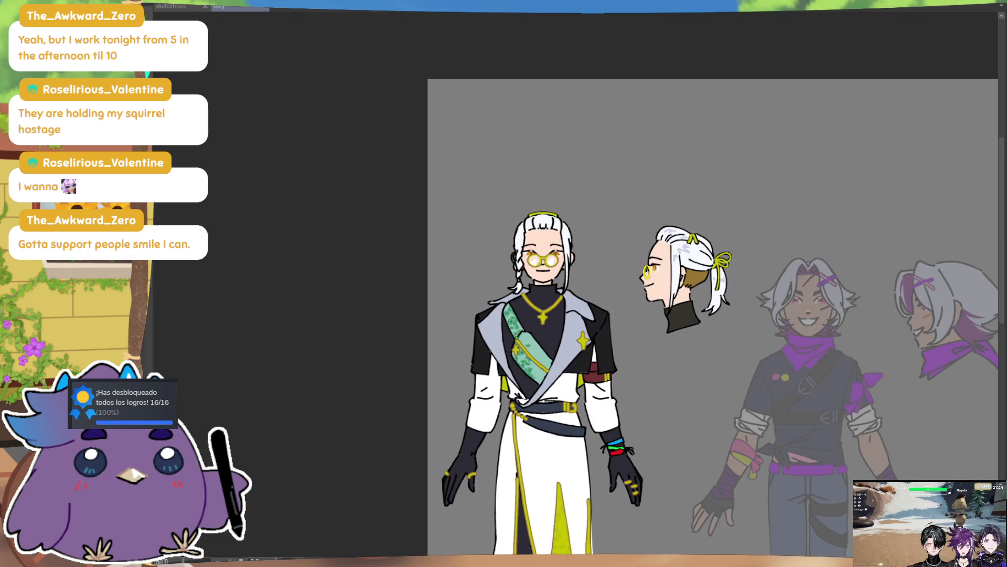
drag(885, 482, 877, 266)
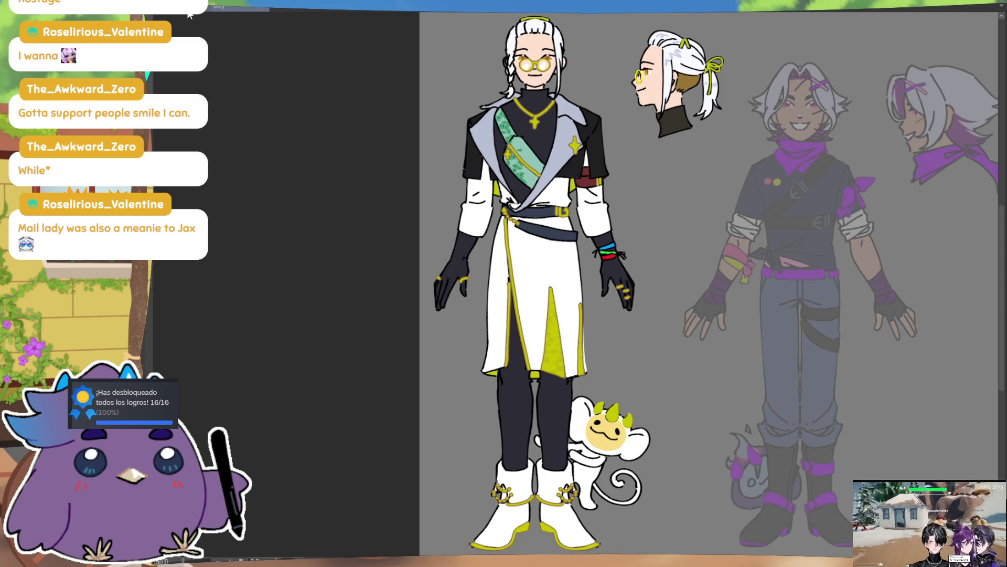
click(188, 13)
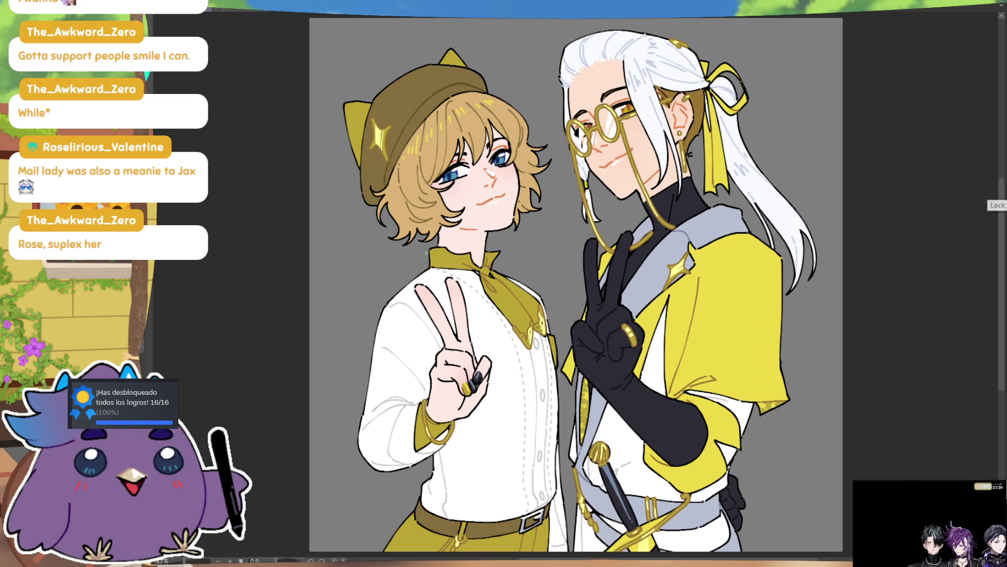
- Sketch a white curved arrow left of the blonde character, then lasso-erase it
drag(354, 282, 402, 249)
key(ctrl+z)
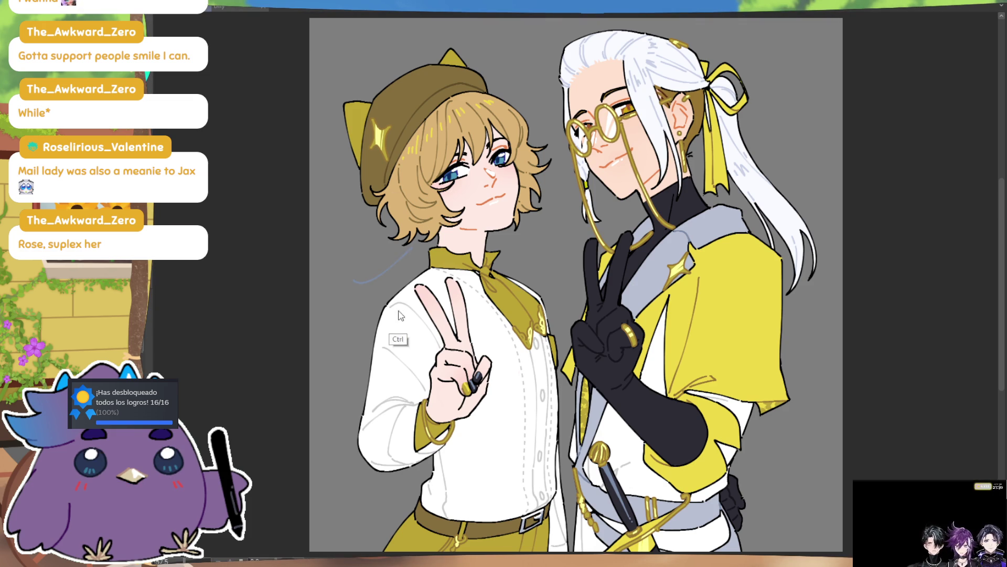
mouse_move(325, 299)
mouse_down()
mouse_move(359, 290)
mouse_move(428, 240)
mouse_up()
drag(404, 255, 419, 263)
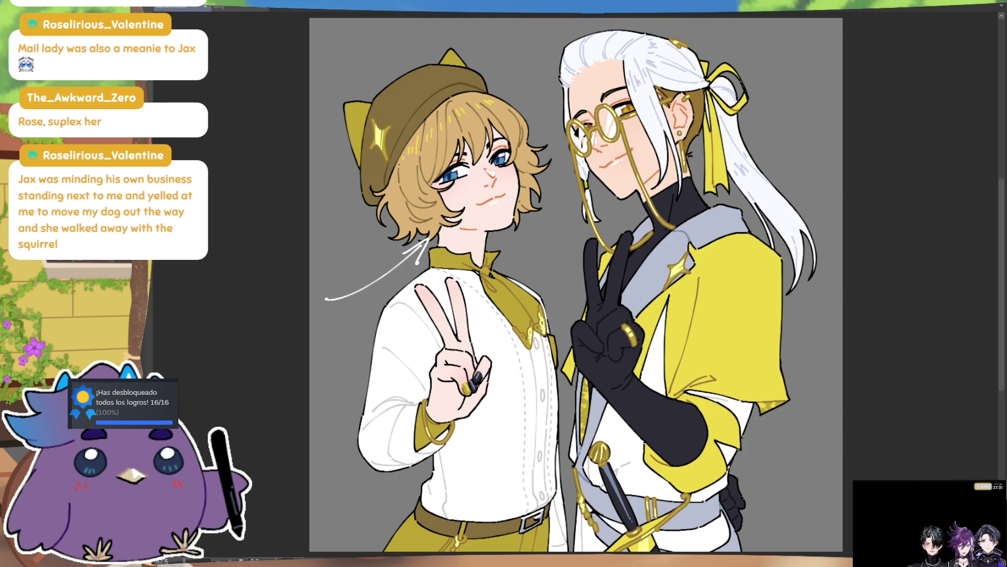
drag(445, 217, 399, 304)
key(Delete)
key(ctrl+d)
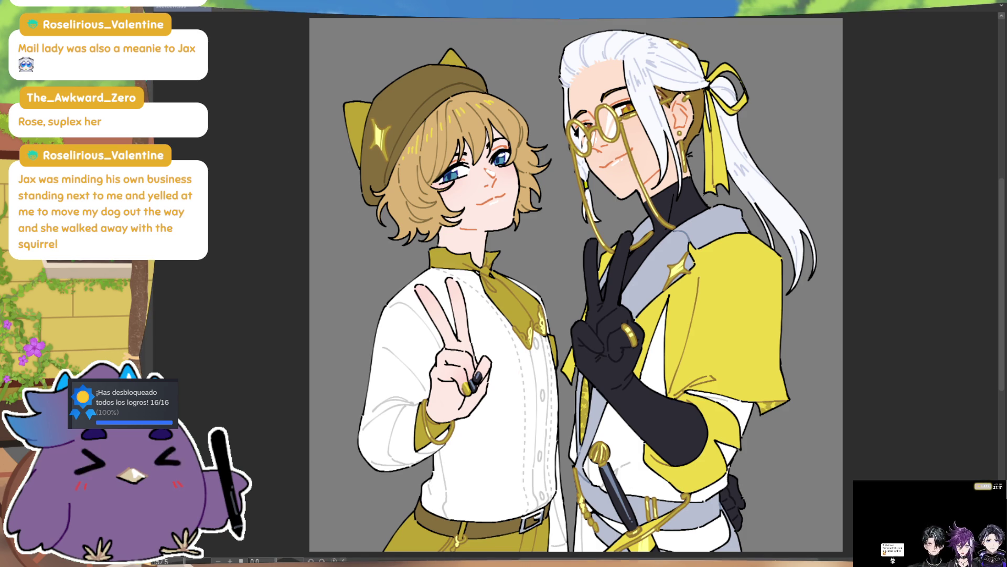
- Draw a small white cat head with two ears, eyes and mouth right of the ponytail
mouse_move(752, 120)
mouse_down()
mouse_move(799, 142)
mouse_move(777, 186)
mouse_up()
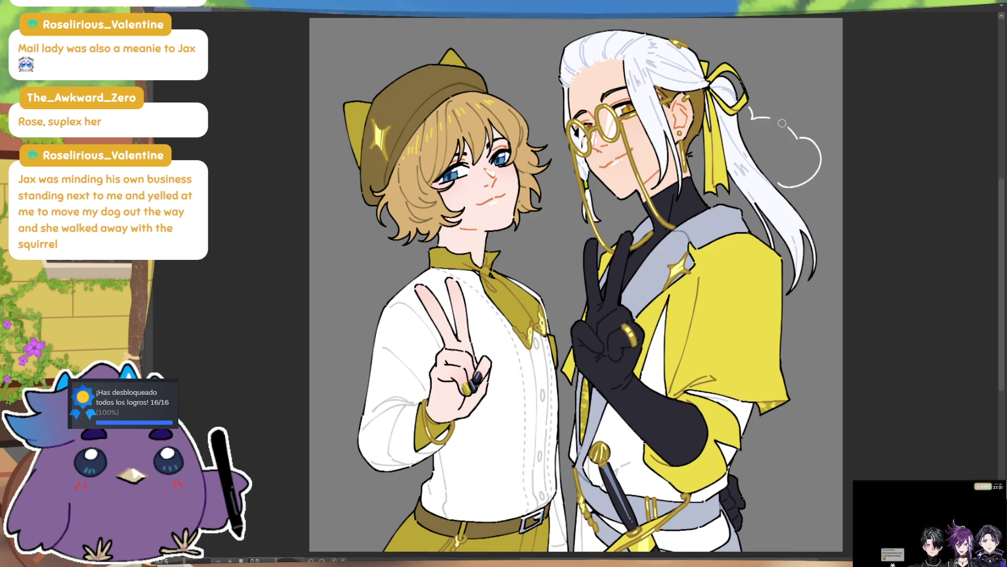
key(ctrl+z)
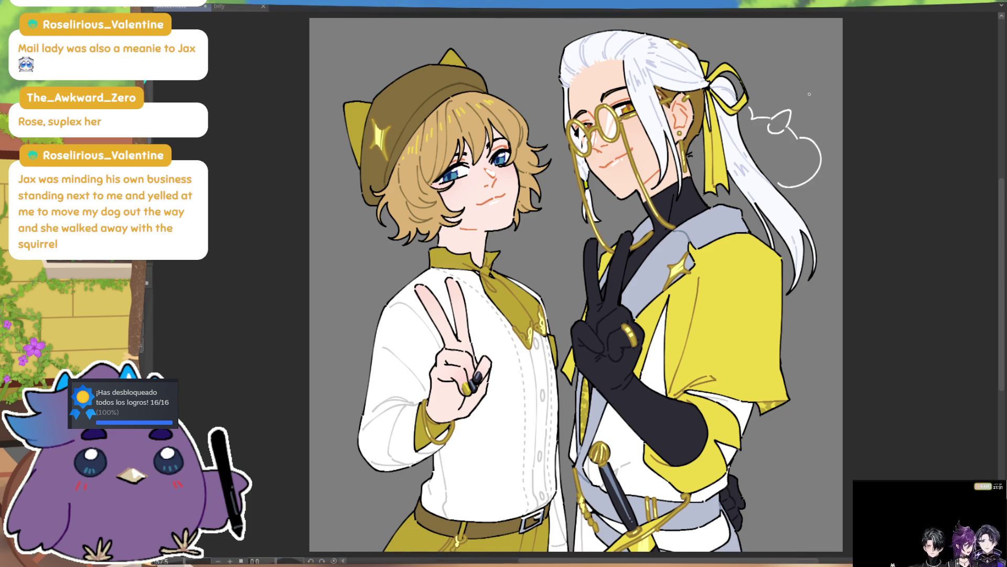
mouse_move(771, 119)
mouse_down()
mouse_move(786, 110)
mouse_move(768, 131)
mouse_up()
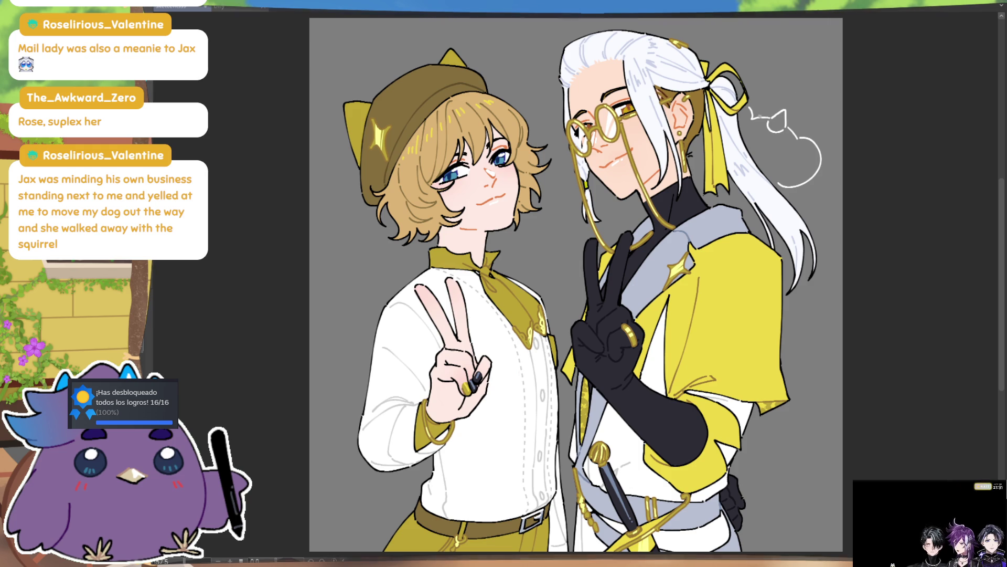
drag(793, 134, 801, 129)
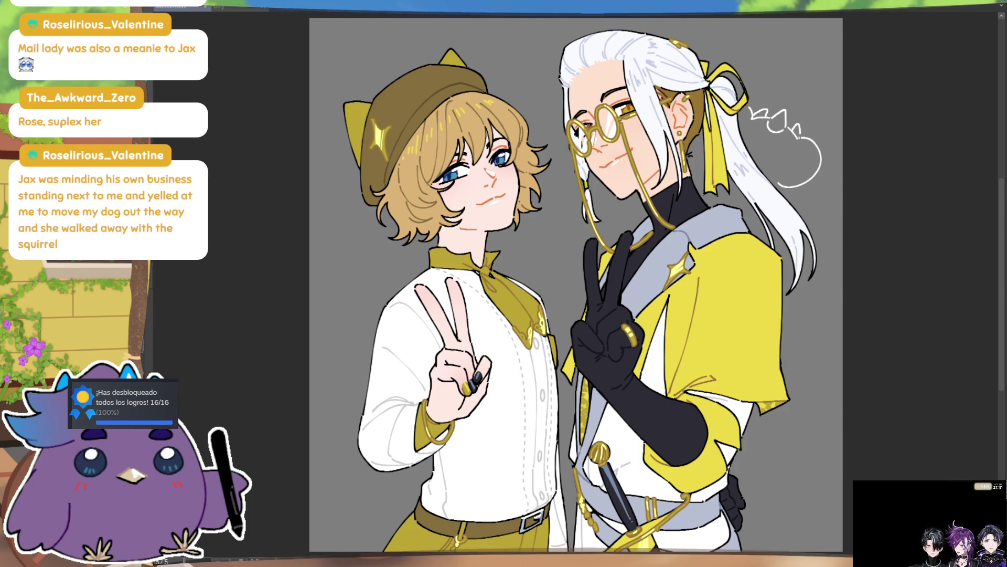
click(753, 137)
click(780, 152)
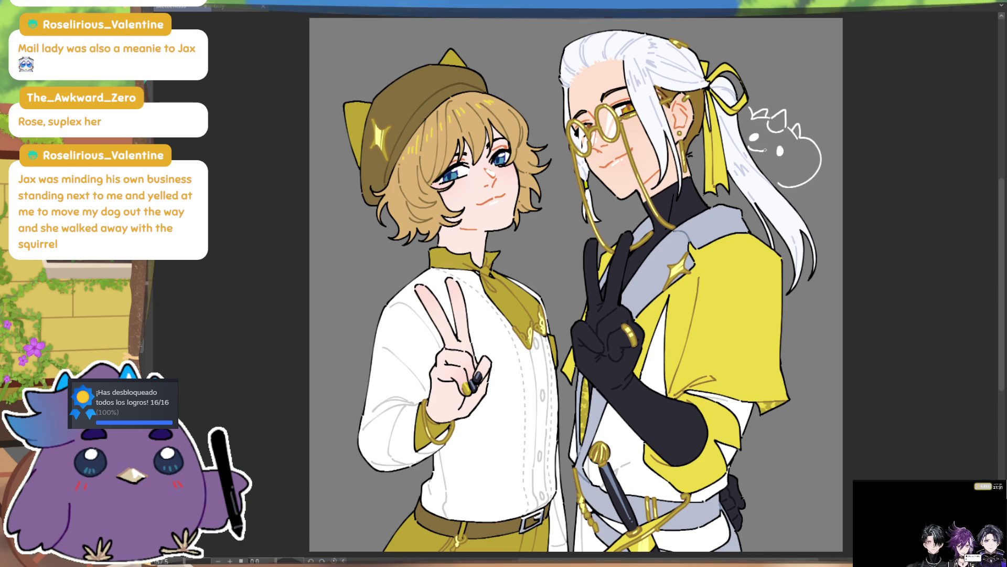
drag(789, 160, 768, 187)
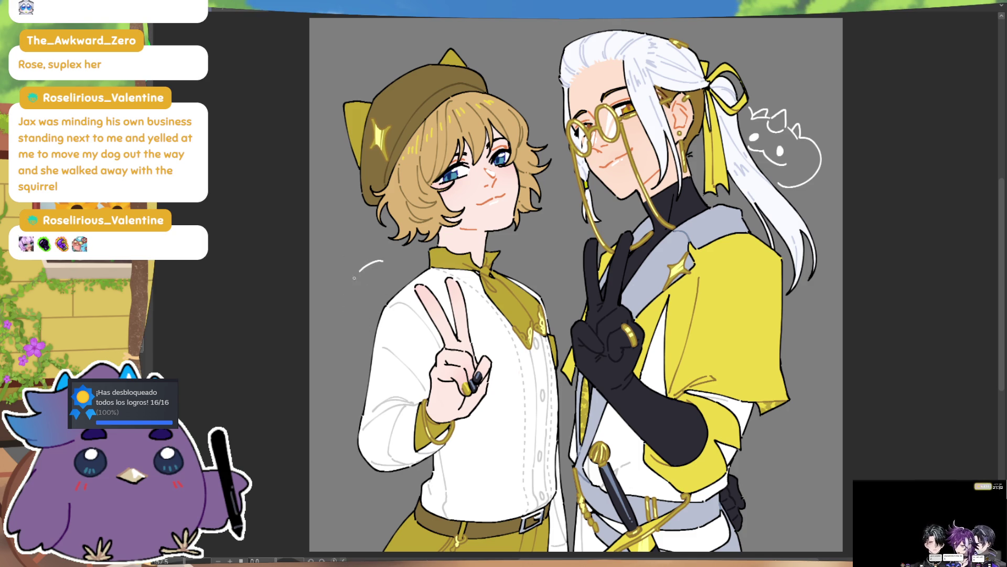
- Draw a rounded white cat outline left of the blonde character, adding a smile and ears
key(ctrl+z)
mouse_move(349, 283)
mouse_down()
mouse_move(333, 311)
mouse_move(357, 323)
mouse_up()
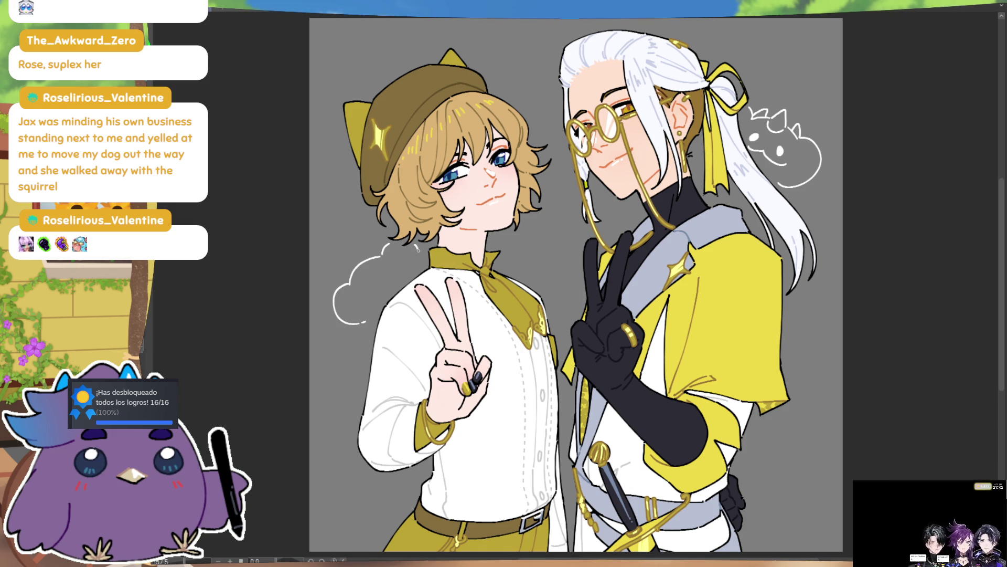
drag(415, 245, 424, 257)
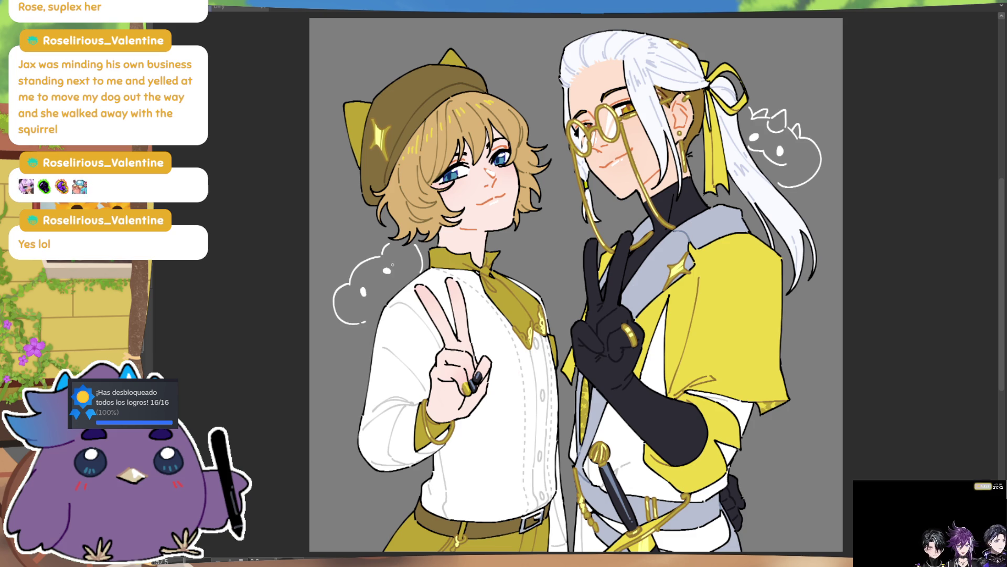
drag(367, 300, 394, 280)
key(ctrl+z)
mouse_move(362, 303)
mouse_down()
mouse_move(397, 270)
mouse_move(339, 269)
mouse_up()
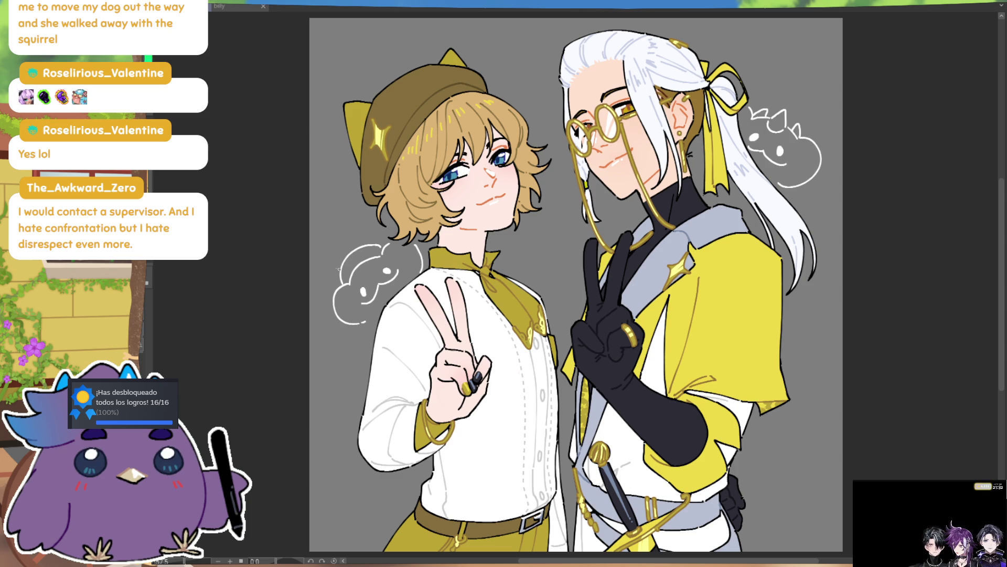
drag(362, 247, 349, 261)
key(ctrl+z)
drag(362, 244, 379, 243)
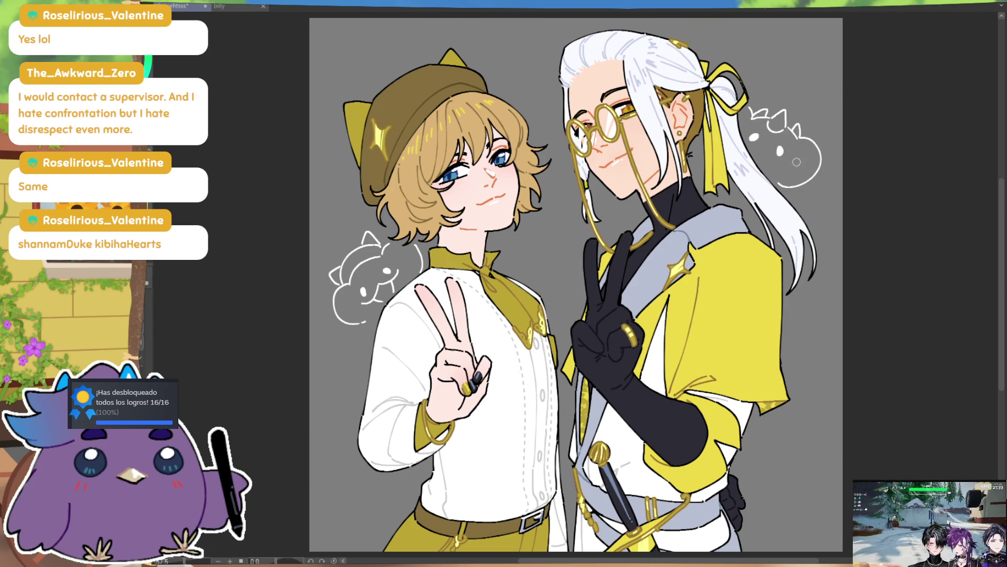
- With the canvas flipped horizontally, redo the cat doodle's eyes and mouth, then flip back
key(h)
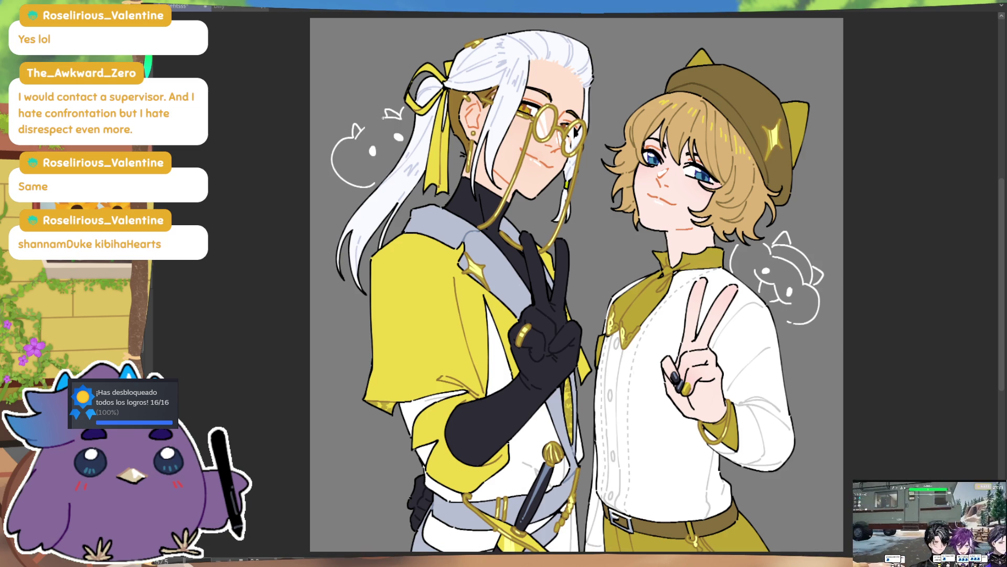
drag(374, 144, 379, 163)
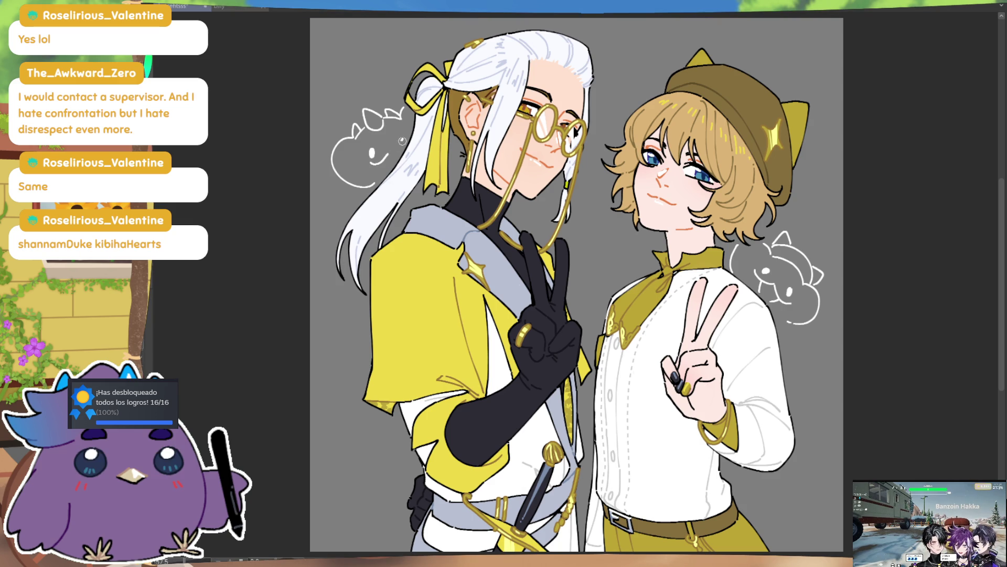
drag(396, 135, 401, 137)
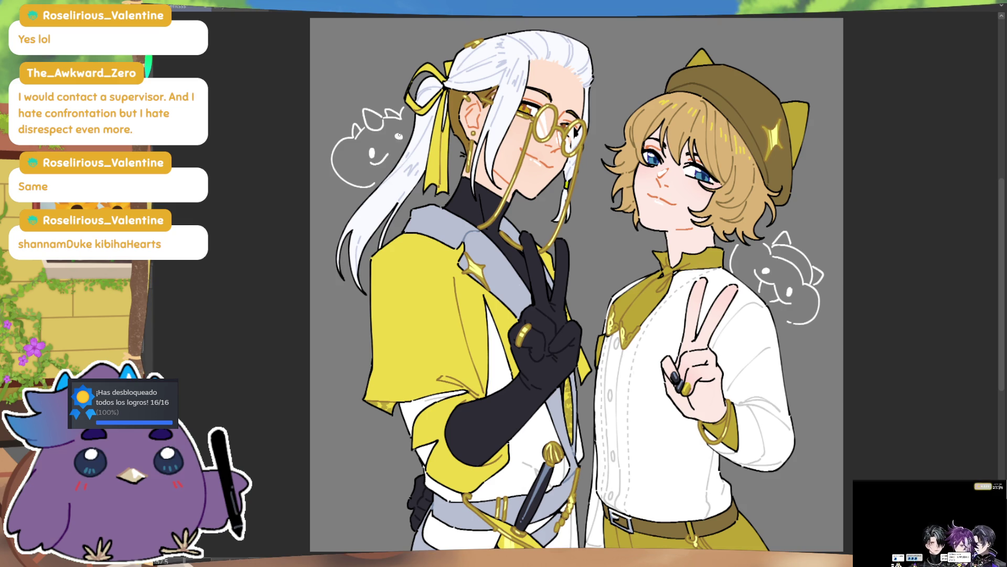
key(ctrl+z)
mouse_move(380, 163)
mouse_down()
mouse_move(392, 148)
mouse_move(383, 168)
mouse_up()
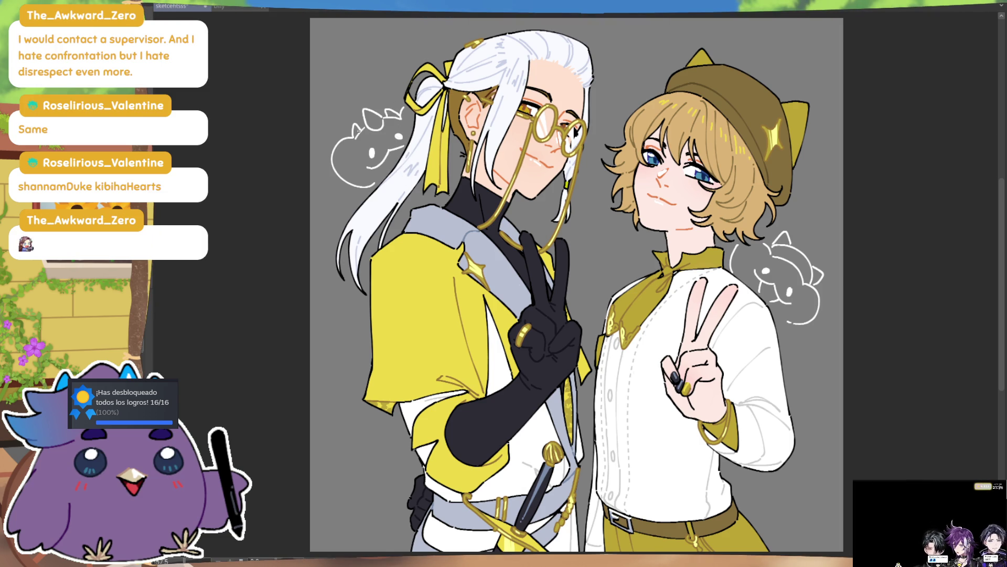
key(h)
- Restore the cat's larger rounded body outline and recentre the view
scroll(664, 162, up, 2)
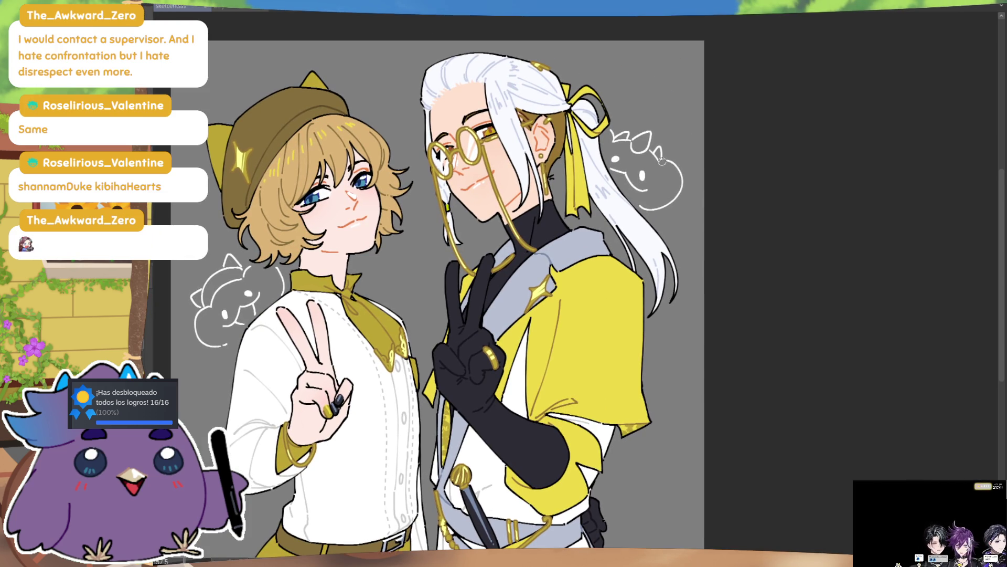
drag(679, 199, 644, 207)
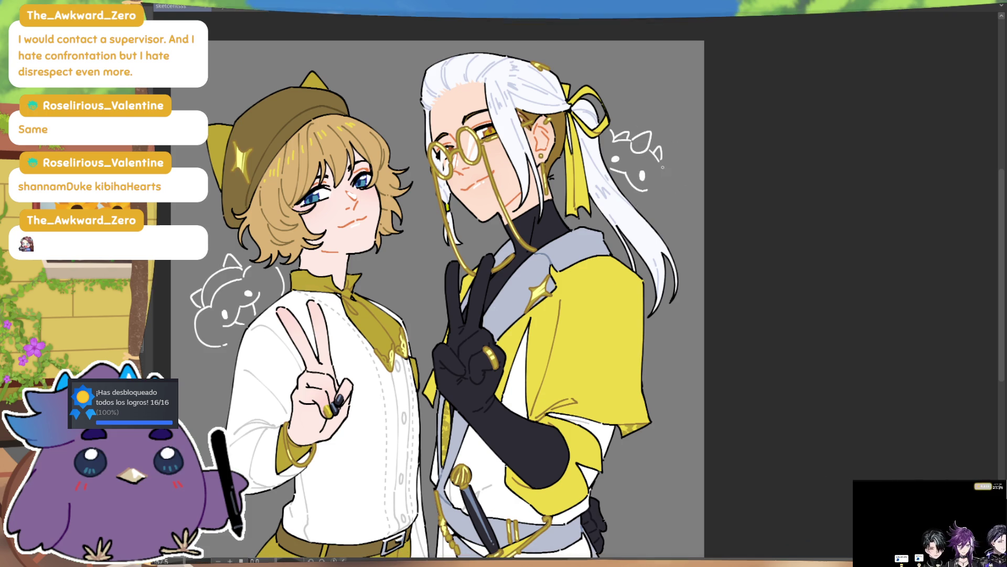
mouse_move(661, 162)
mouse_down()
mouse_move(678, 192)
mouse_move(653, 218)
mouse_up()
key(ctrl+z)
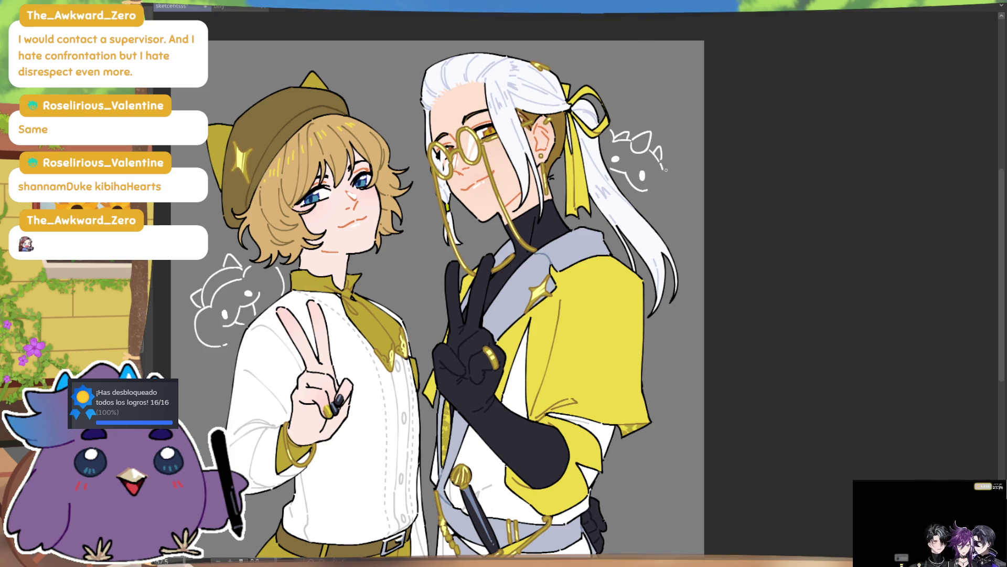
key(ctrl)
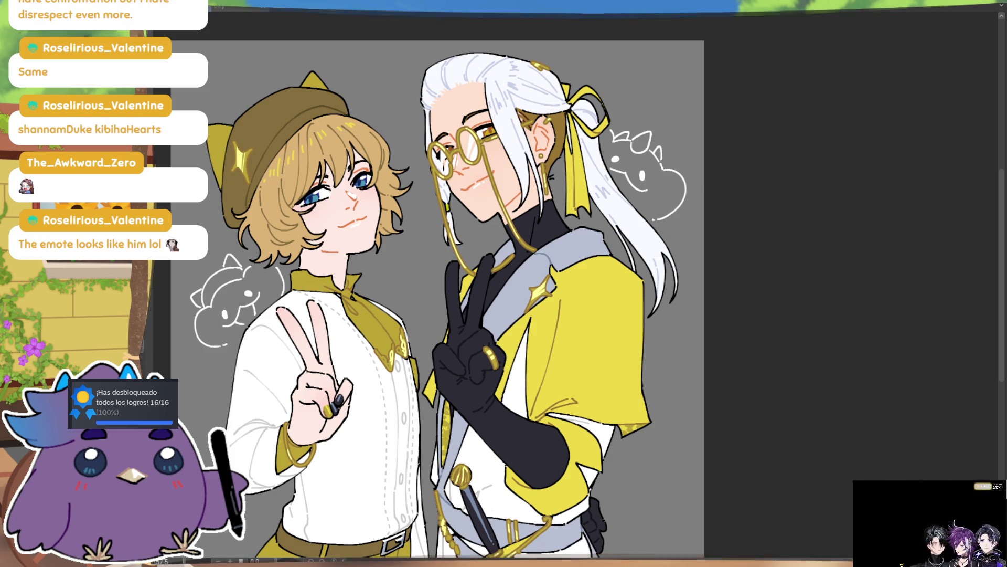
key(ctrl+0)
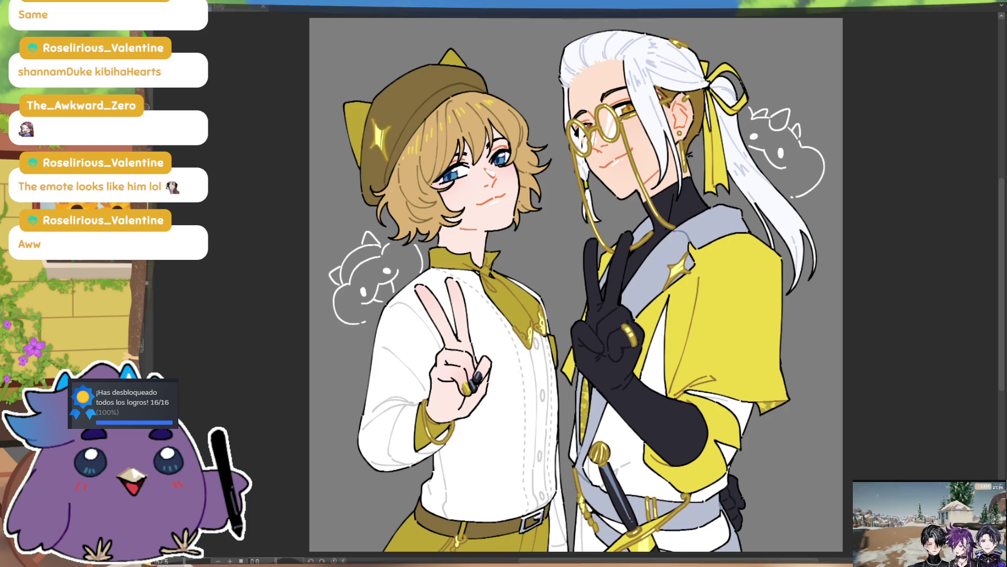